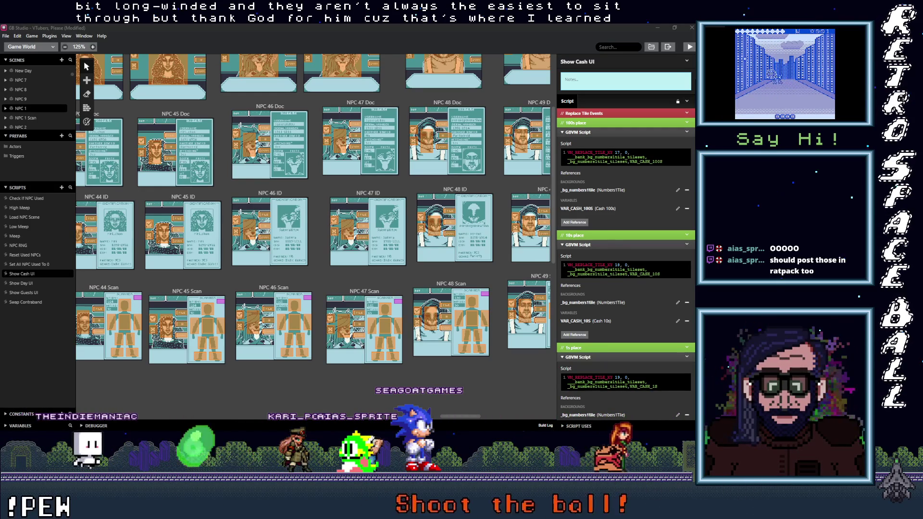
- Inspect the NPC 37–39 ID triggers, then open the scene list of the NPC 38 ID trigger targeting NPC 26 Doc
{"action": "mouse_move", "coordinate": [465, 417]}
{"action": "left_mouse_down"}
{"action": "mouse_move", "coordinate": [481, 417]}
{"action": "mouse_move", "coordinate": [431, 421]}
{"action": "mouse_move", "coordinate": [366, 406]}
{"action": "left_mouse_up"}
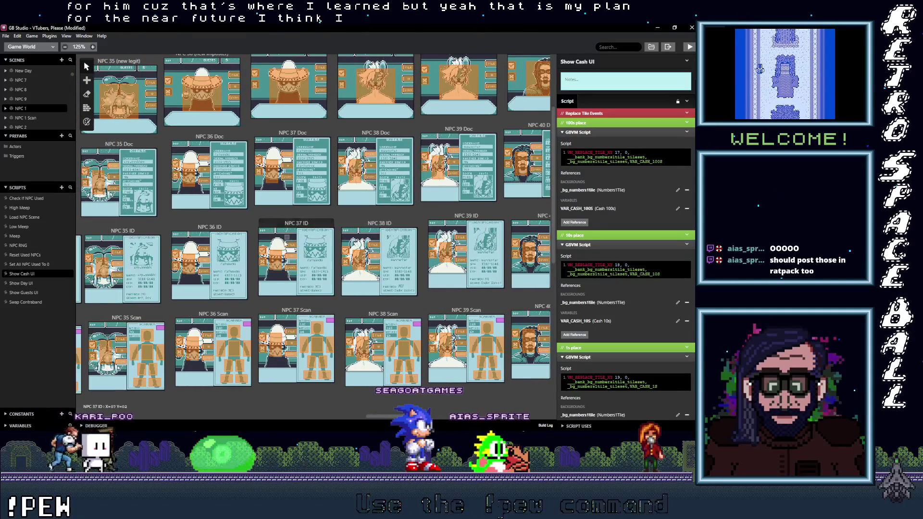
{"action": "left_click", "coordinate": [280, 261]}
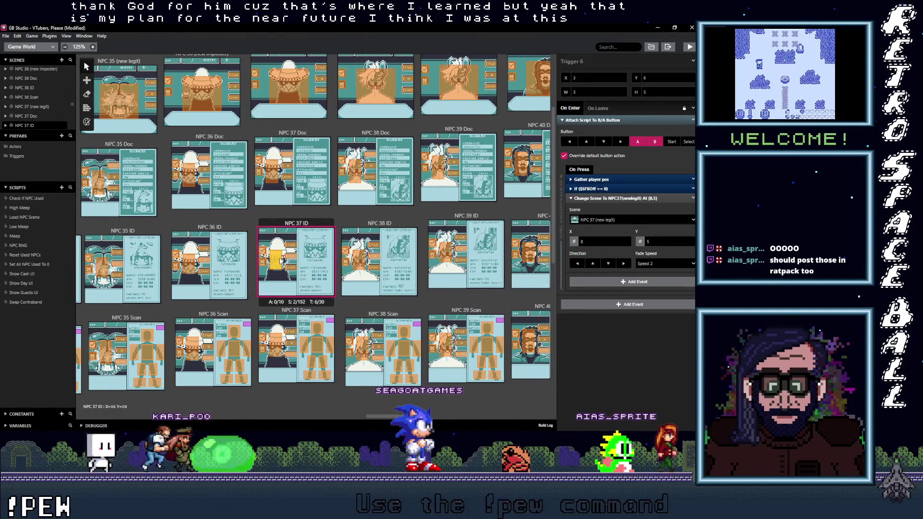
{"action": "left_click", "coordinate": [364, 261]}
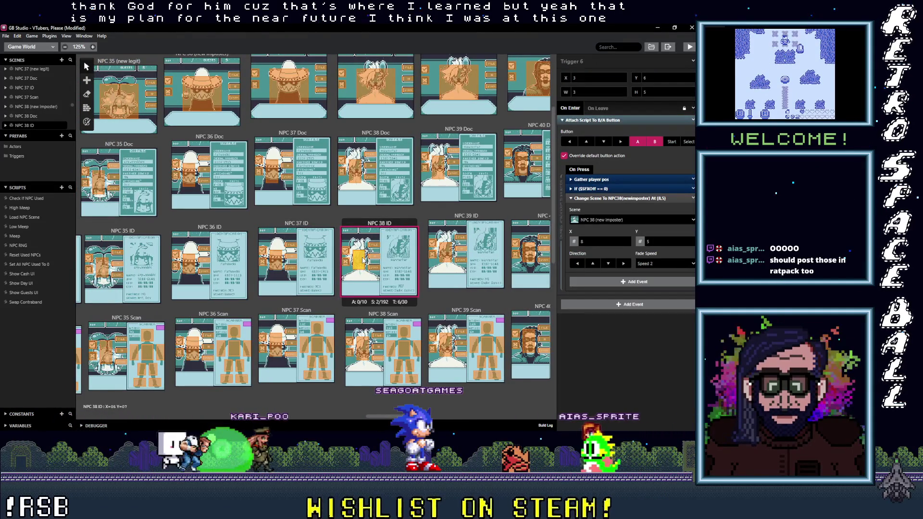
{"action": "left_click", "coordinate": [447, 254]}
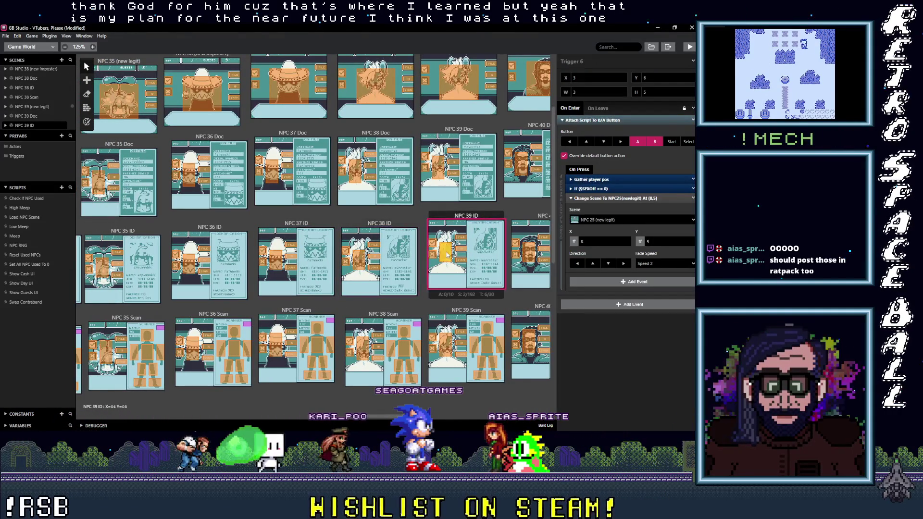
{"action": "left_click", "coordinate": [374, 245]}
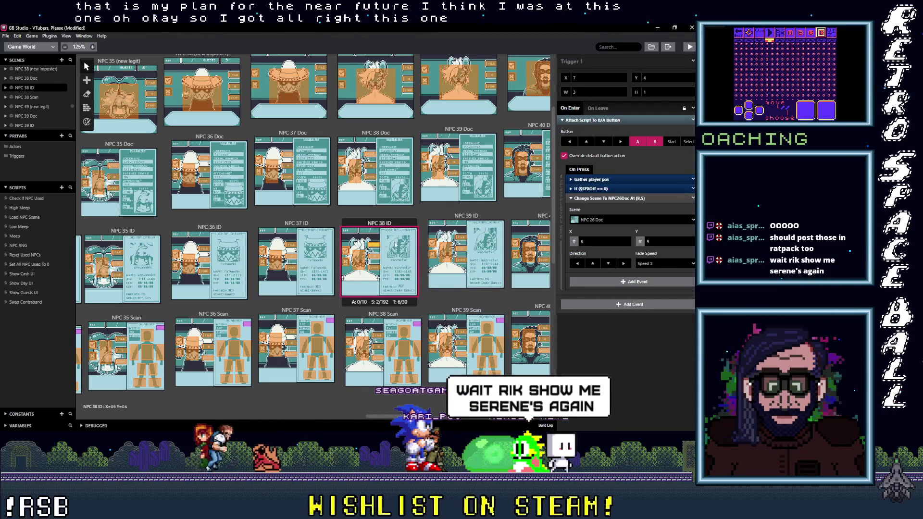
{"action": "left_click", "coordinate": [636, 220]}
- Set the first NPC 38 ID trigger's destination to NPC 38 (new imposter)
{"action": "type", "text": "38 (new i"}
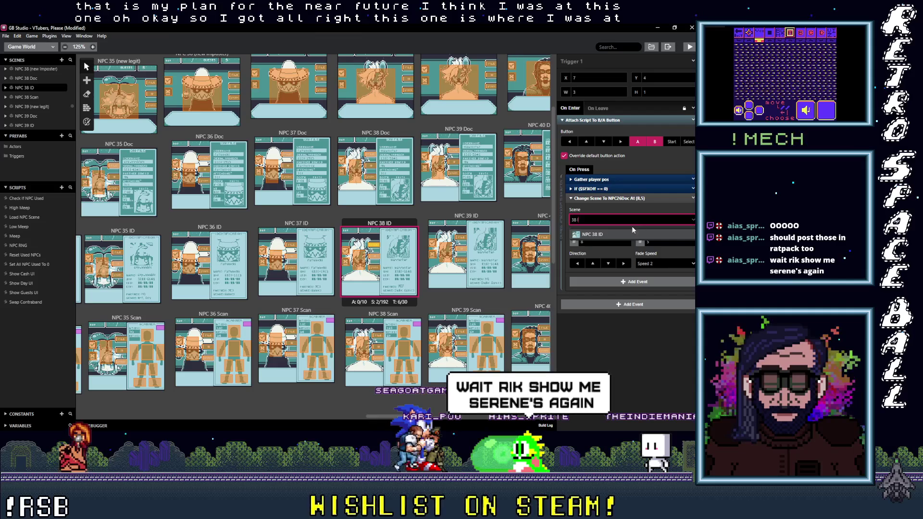
{"action": "type", "text": "m"}
{"action": "key", "text": "Return"}
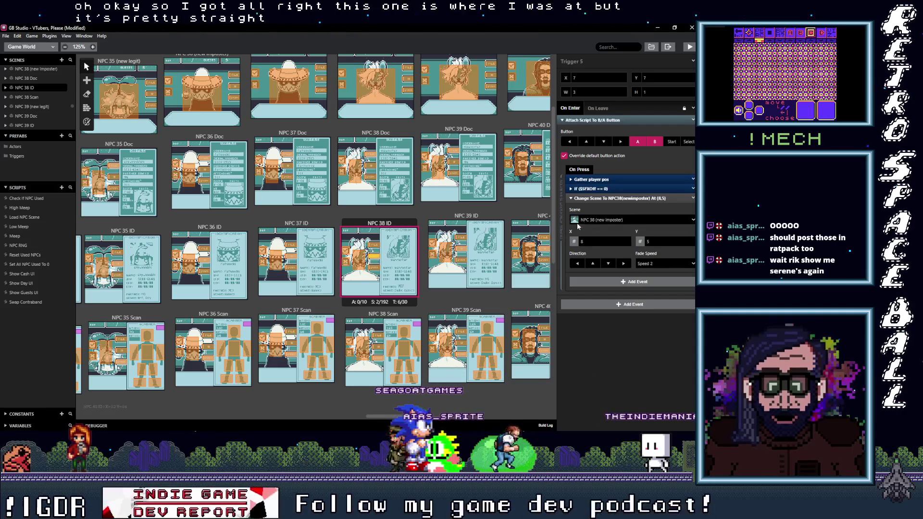
{"action": "left_click", "coordinate": [619, 221]}
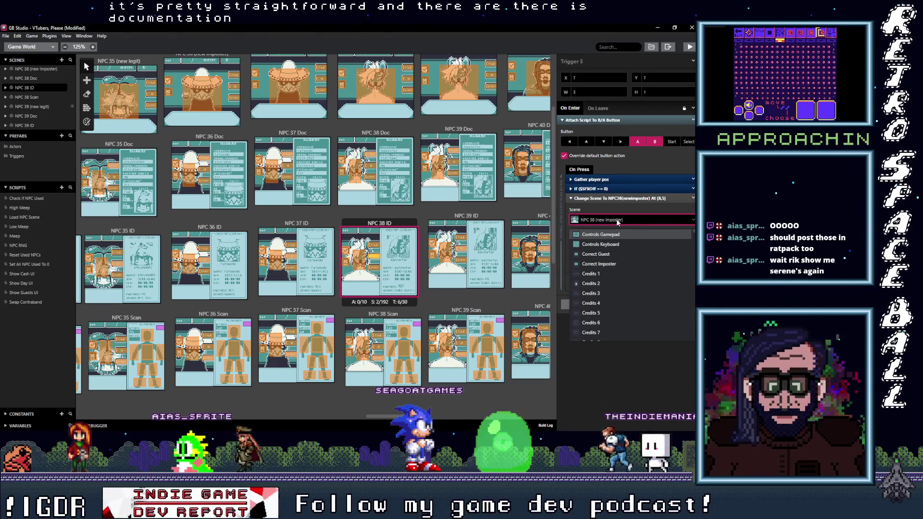
- Retarget the trigger pointing at NPC 26 Scan to NPC 38 Scan at 8,10
{"action": "left_click", "coordinate": [374, 268]}
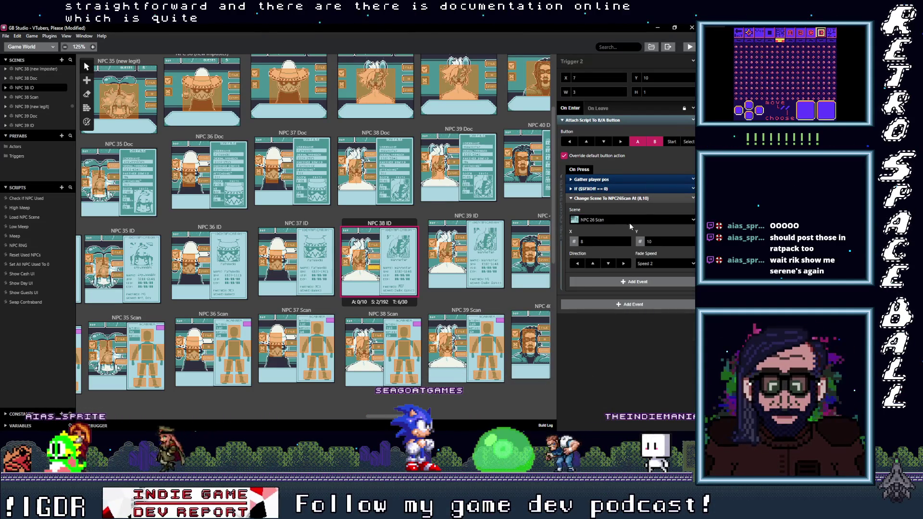
{"action": "left_click", "coordinate": [622, 221]}
{"action": "type", "text": "38"}
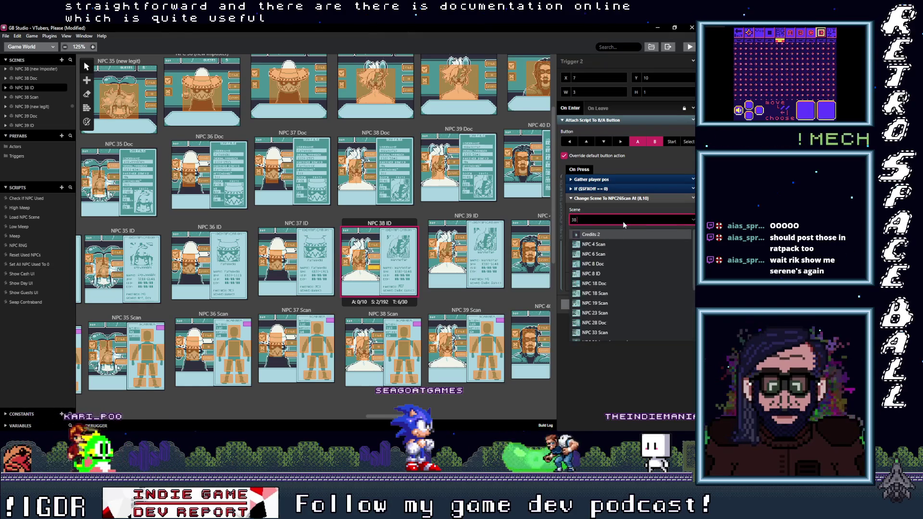
{"action": "type", "text": "NPC 38 Scan"}
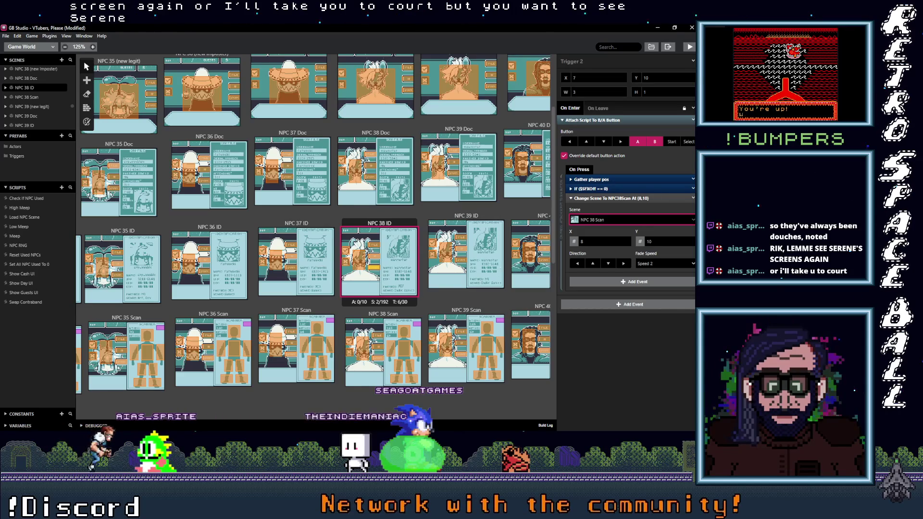
{"action": "left_click", "coordinate": [664, 113]}
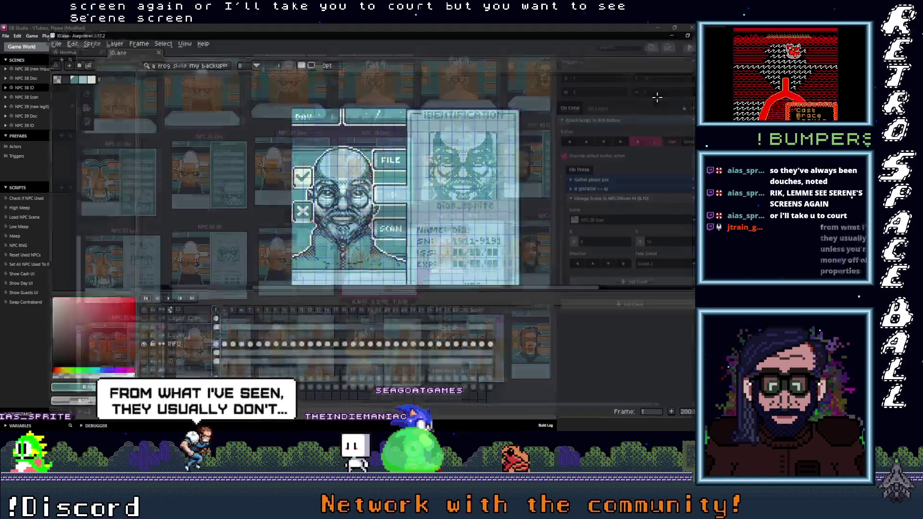
{"action": "left_click", "coordinate": [317, 319]}
{"action": "left_click_drag", "start_coordinate": [318, 318], "coordinate": [397, 322]}
{"action": "left_click_drag", "start_coordinate": [534, 220], "coordinate": [517, 187]}
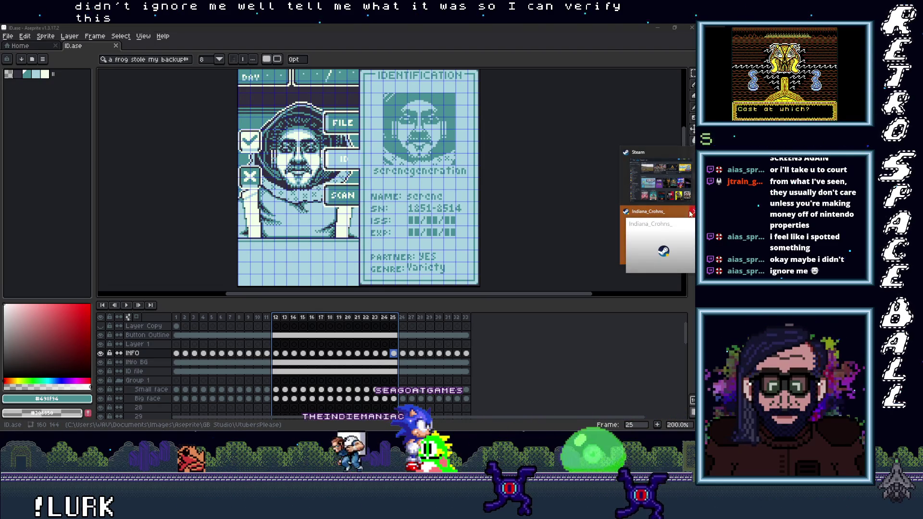
{"action": "mouse_move", "coordinate": [660, 243]}
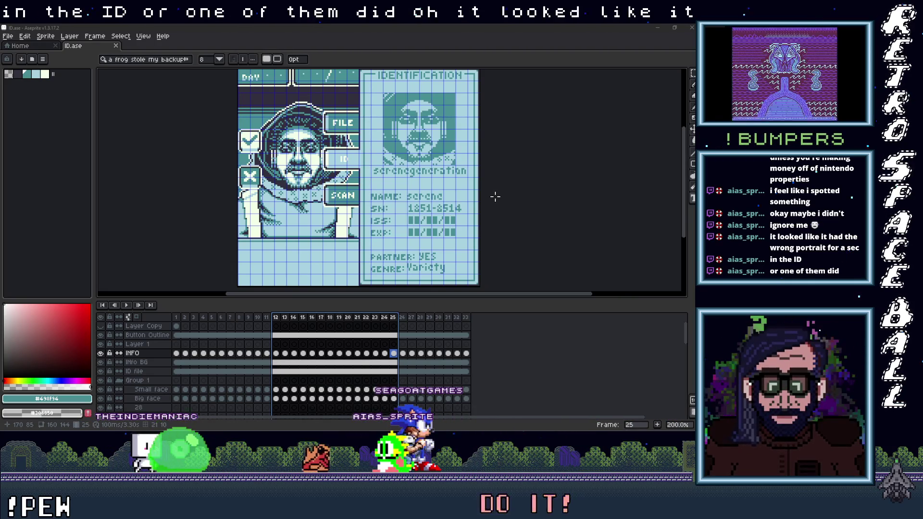
{"action": "left_click", "coordinate": [403, 323]}
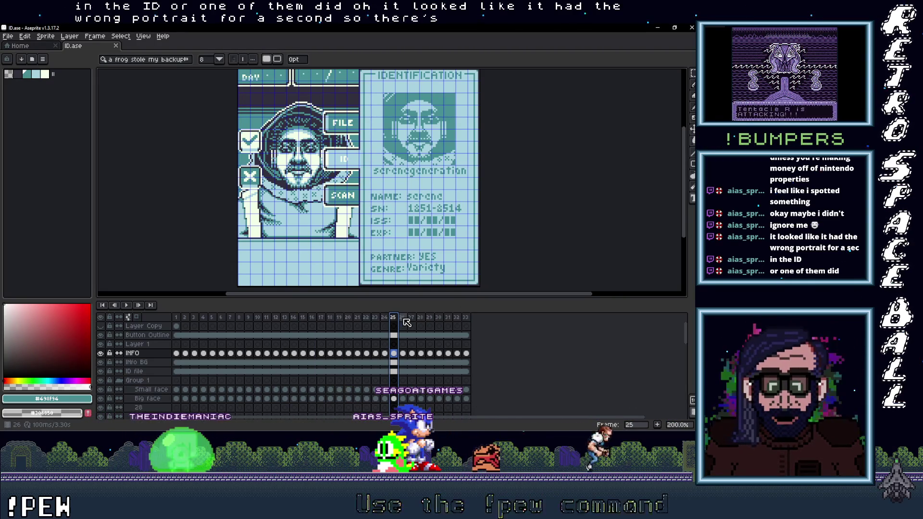
{"action": "left_click", "coordinate": [385, 318]}
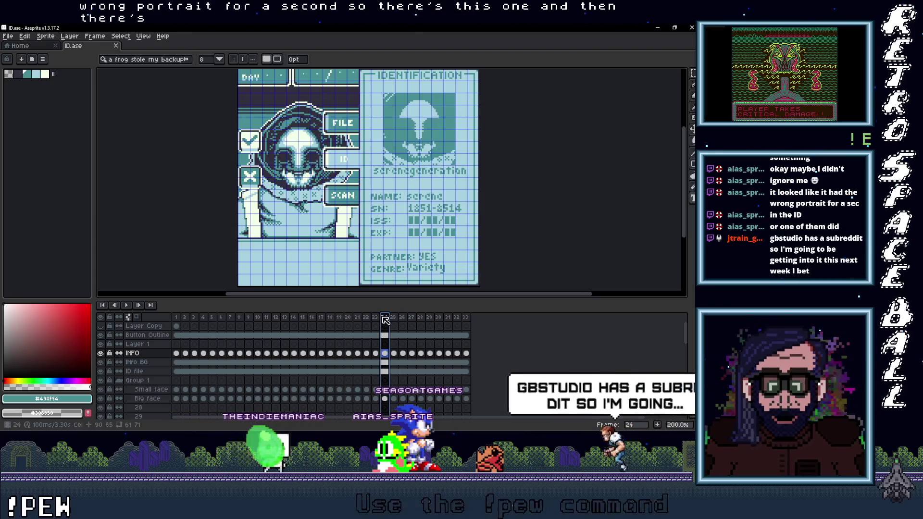
{"action": "left_click", "coordinate": [392, 318]}
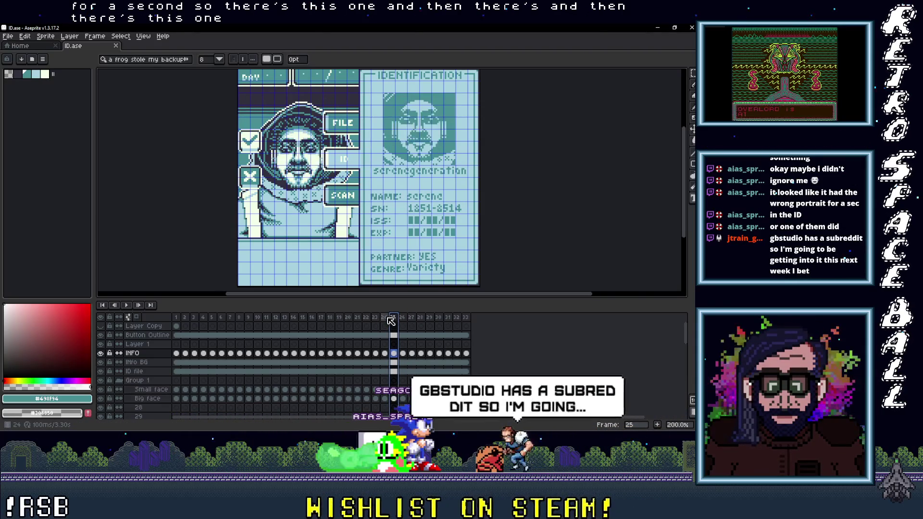
{"action": "key", "text": "Left"}
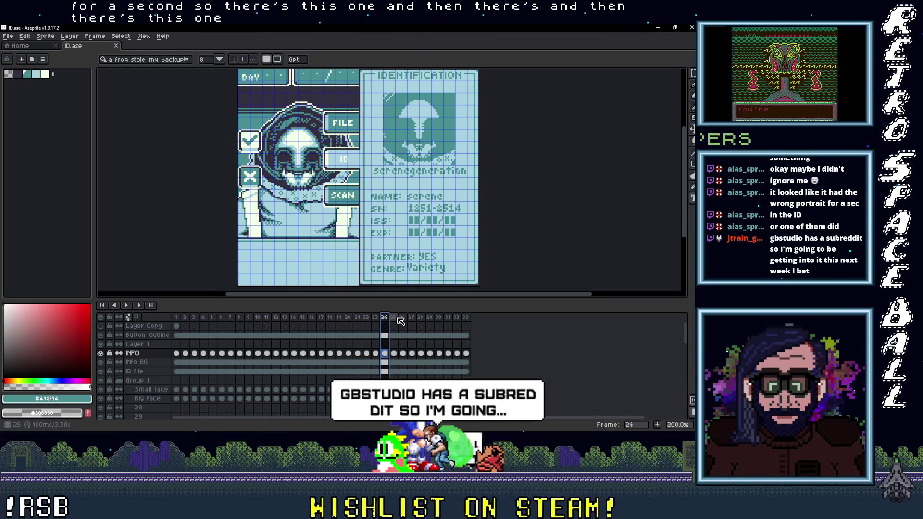
{"action": "left_click", "coordinate": [398, 318]}
{"action": "key", "text": "Left"}
{"action": "left_click", "coordinate": [394, 319]}
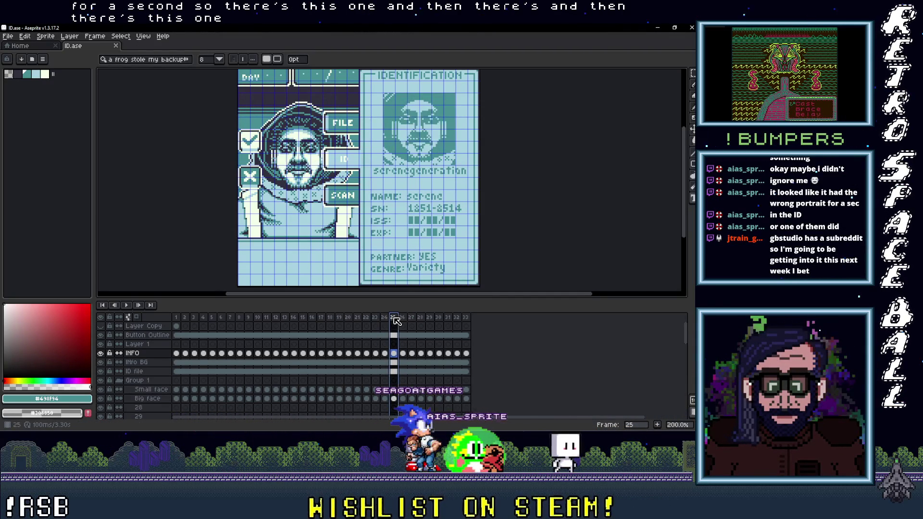
{"action": "key", "text": "Left"}
{"action": "left_click", "coordinate": [397, 318]}
{"action": "key", "text": "Left"}
{"action": "left_click", "coordinate": [393, 319]}
{"action": "left_click", "coordinate": [386, 318]}
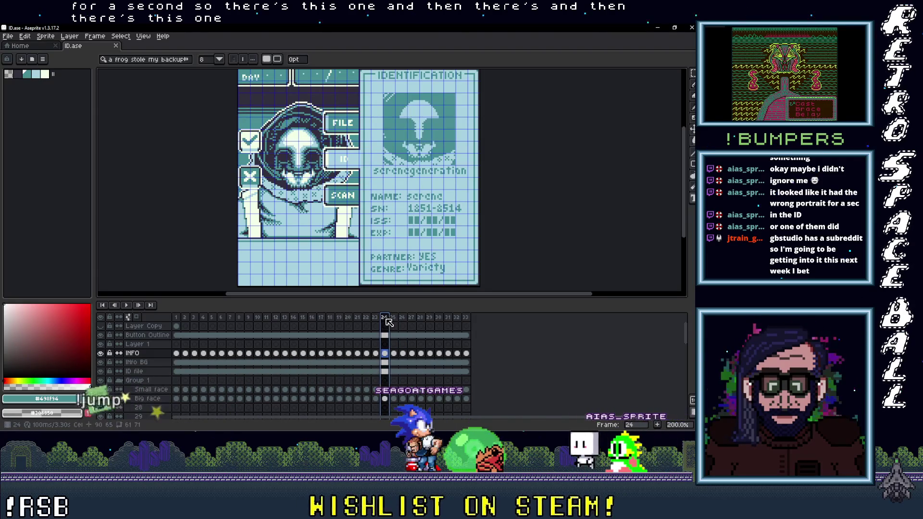
{"action": "left_click", "coordinate": [395, 319]}
{"action": "key", "text": "Left"}
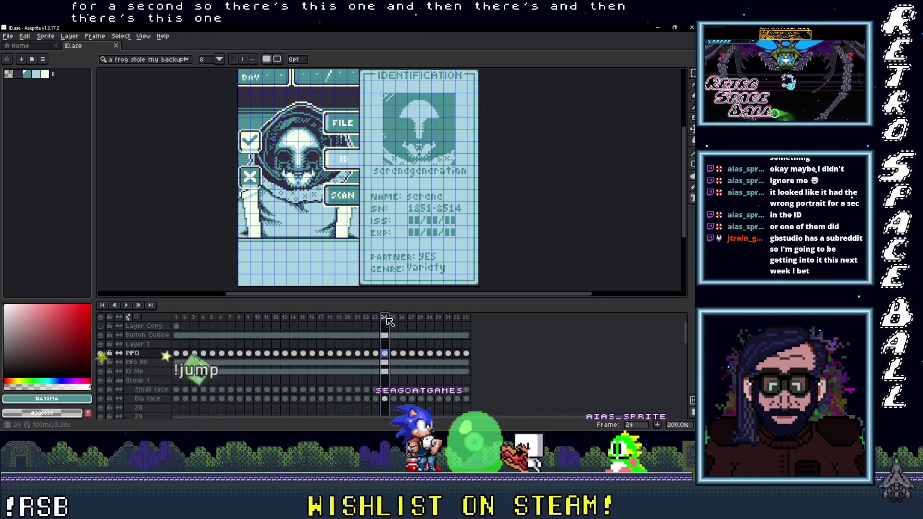
{"action": "left_click", "coordinate": [393, 319]}
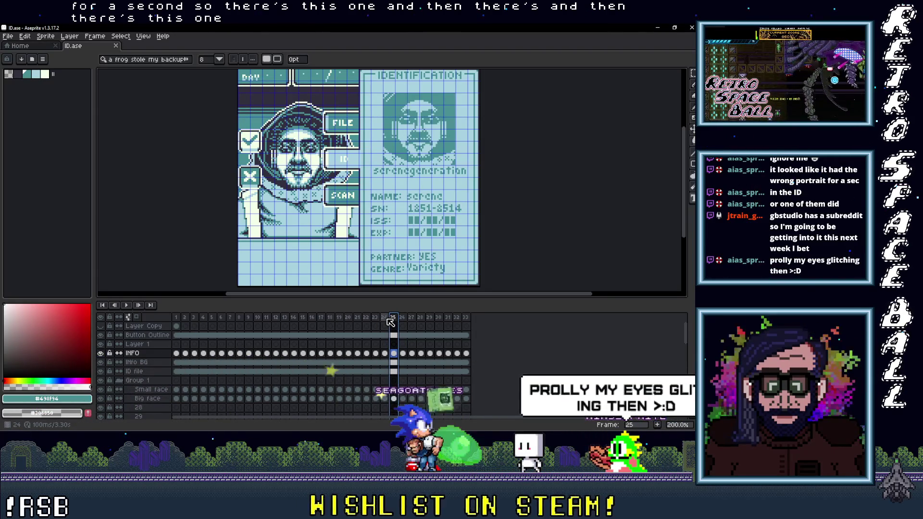
{"action": "key", "text": "Left"}
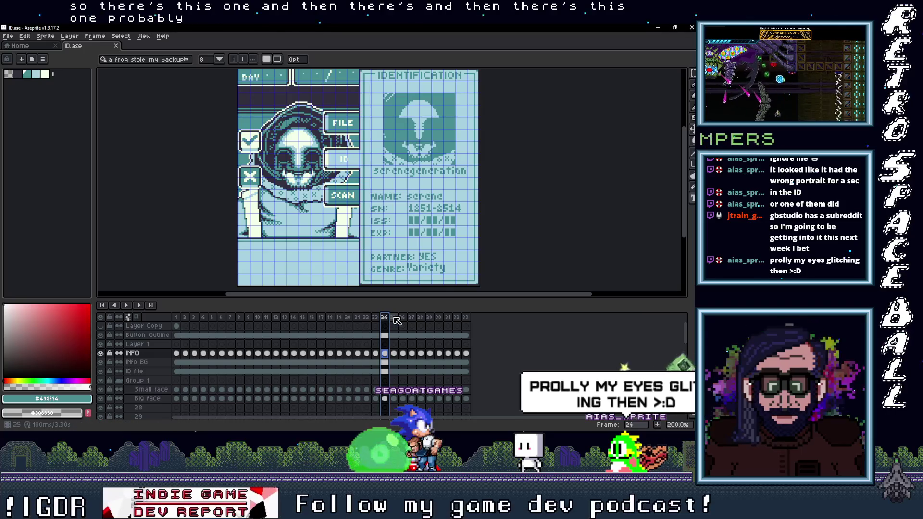
{"action": "key", "text": "Right"}
{"action": "key", "text": "Left"}
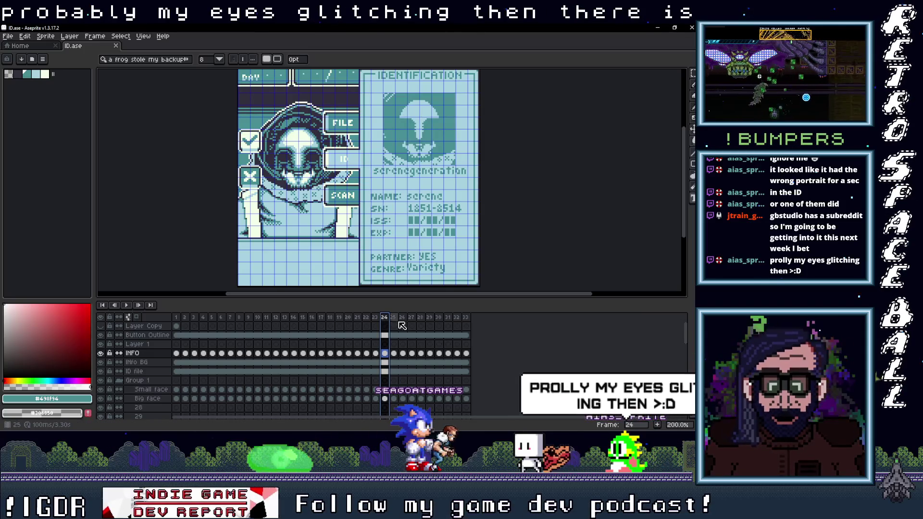
{"action": "left_click", "coordinate": [393, 317]}
{"action": "left_click", "coordinate": [387, 318]}
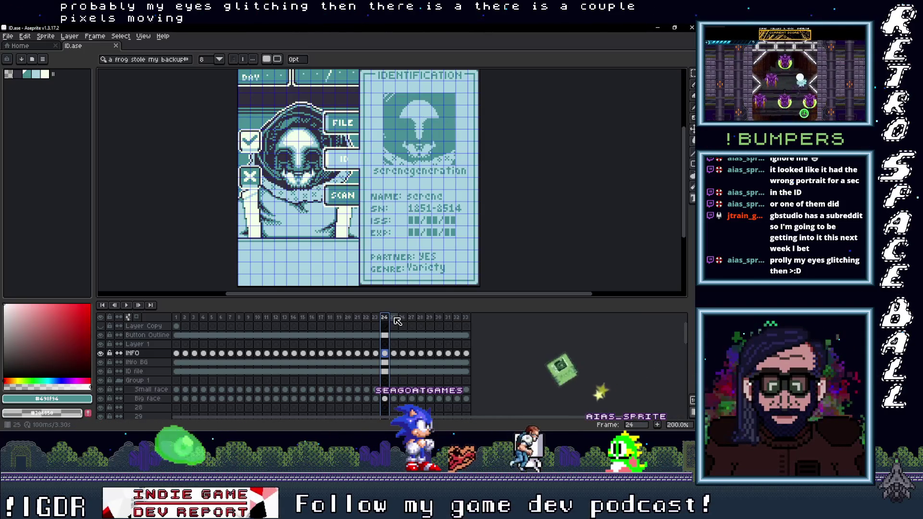
{"action": "left_click", "coordinate": [393, 318]}
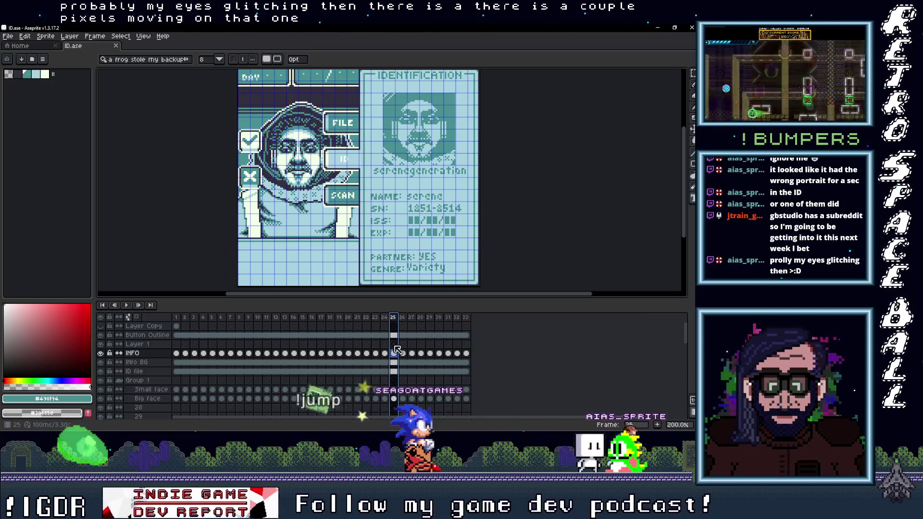
{"action": "left_click", "coordinate": [658, 28]}
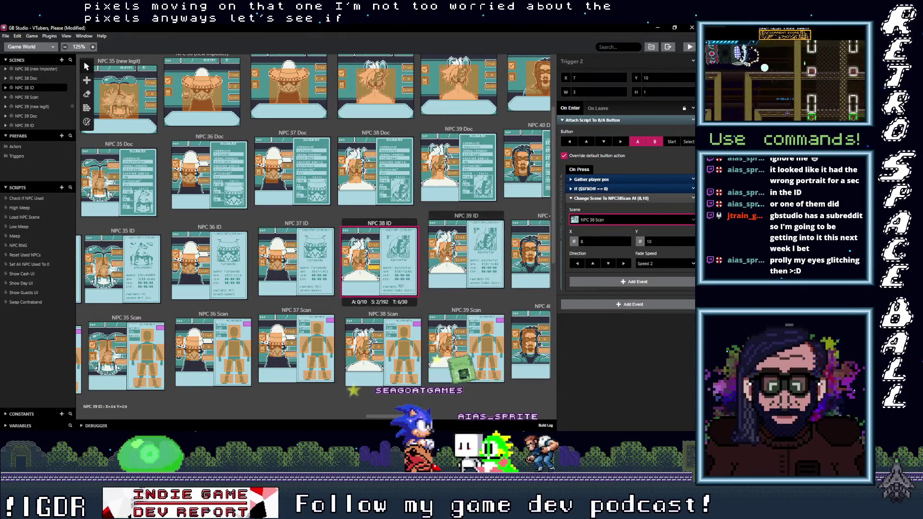
- Send the first NPC 39 ID trigger to NPC 39 (new legit)
{"action": "left_click", "coordinate": [447, 256]}
{"action": "left_click", "coordinate": [602, 221]}
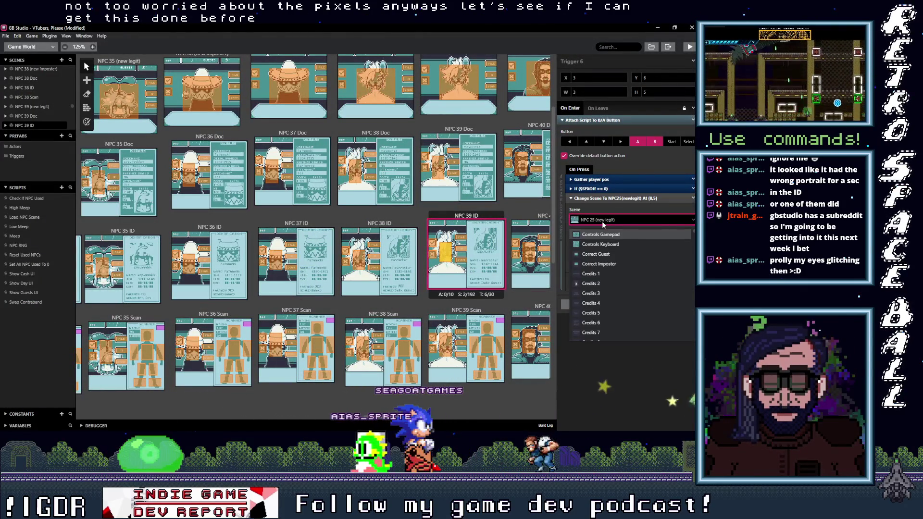
{"action": "type", "text": "39 ("}
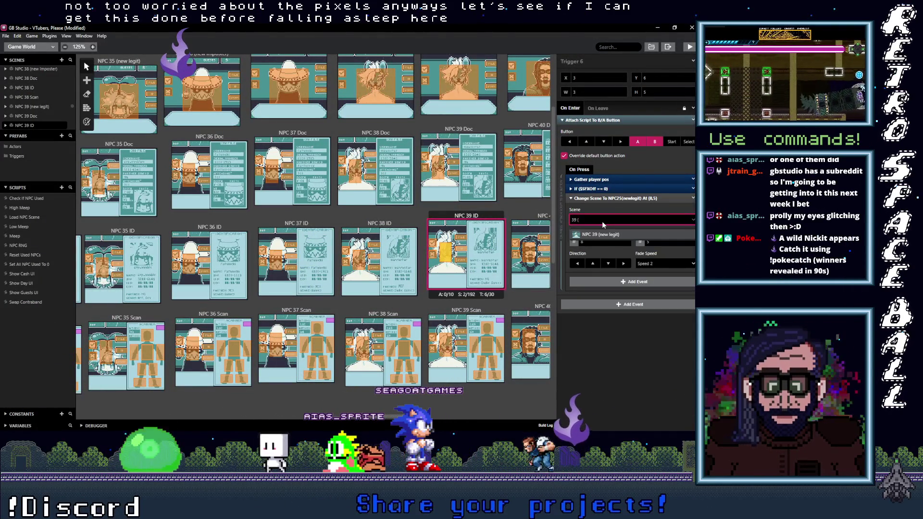
{"action": "key", "text": "Return"}
- Retarget the trigger leading to NPC 38 Doc to NPC 39 Doc
{"action": "left_click", "coordinate": [461, 237]}
{"action": "left_click", "coordinate": [596, 220]}
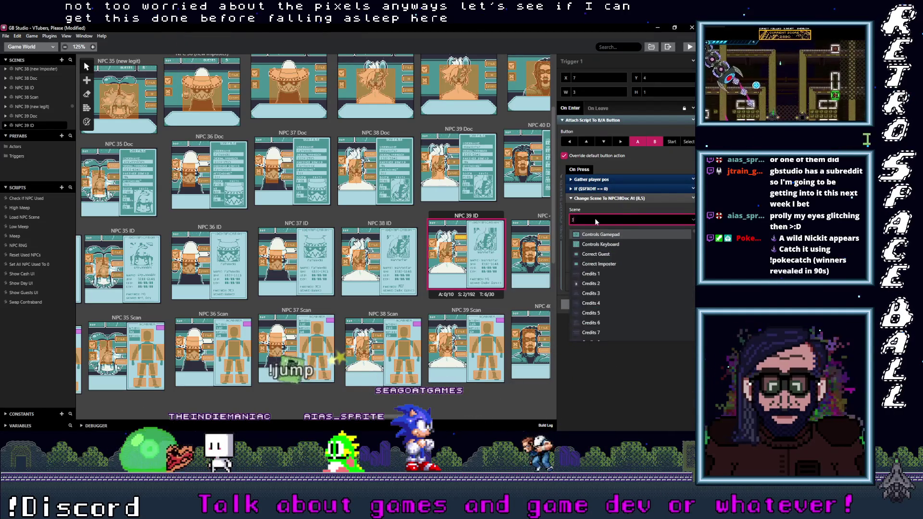
{"action": "type", "text": "39 D"}
{"action": "key", "text": "Escape"}
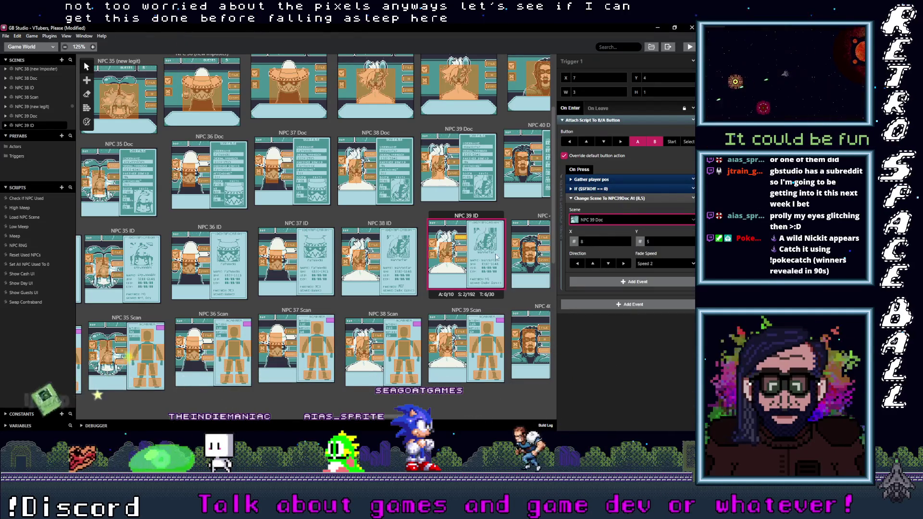
- Check the trigger leading to NPC 25, leaving it unchanged, and return to the MD Engine docs
{"action": "left_click", "coordinate": [459, 248]}
{"action": "left_click", "coordinate": [596, 219]}
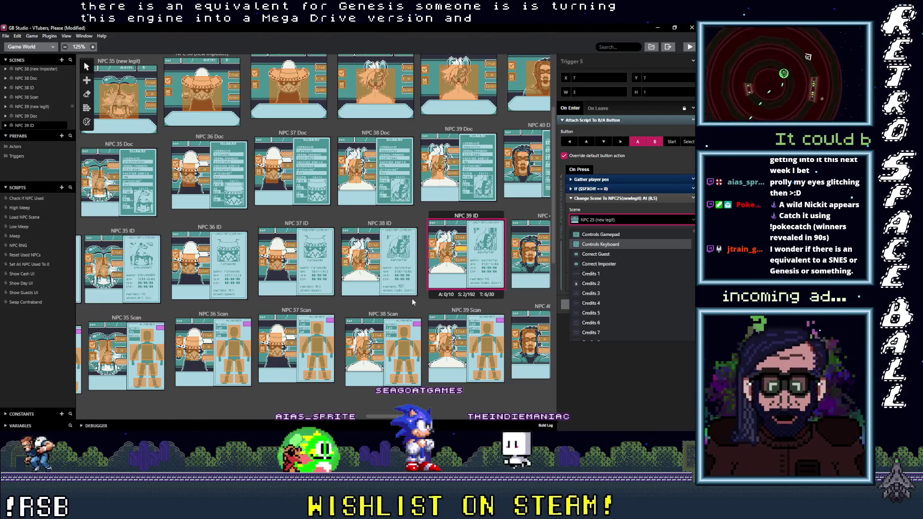
{"action": "key", "text": "Escape"}
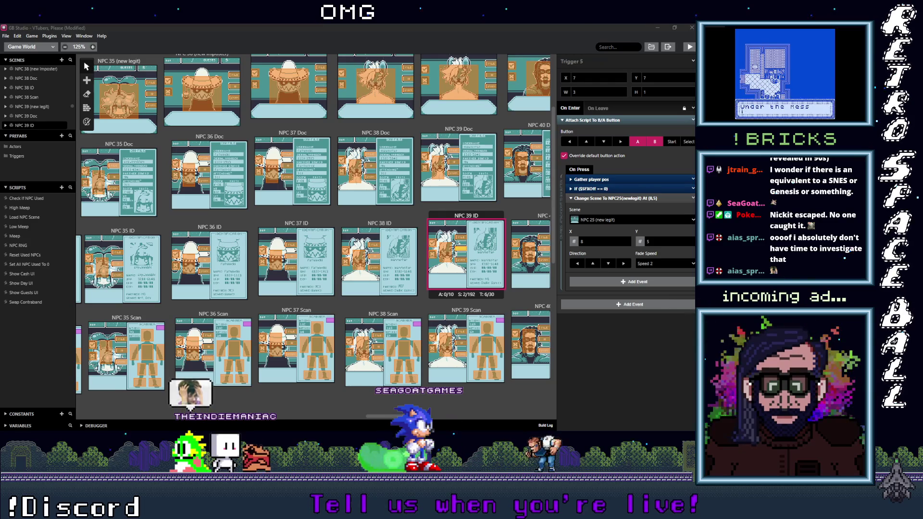
{"action": "key", "text": "alt+Tab"}
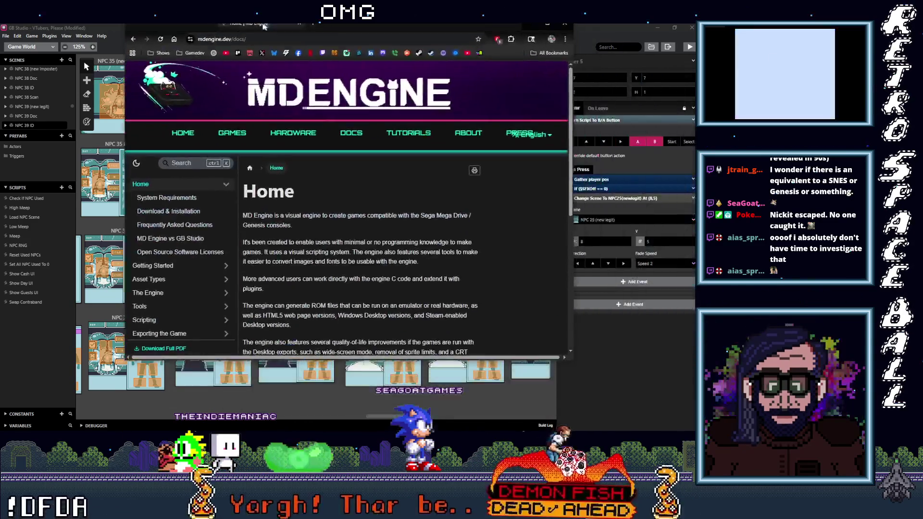
- Look over the MD Engine Docs page, then the Hardware page
{"action": "scroll", "coordinate": [511, 216], "scroll_direction": "down", "scroll_amount": 3}
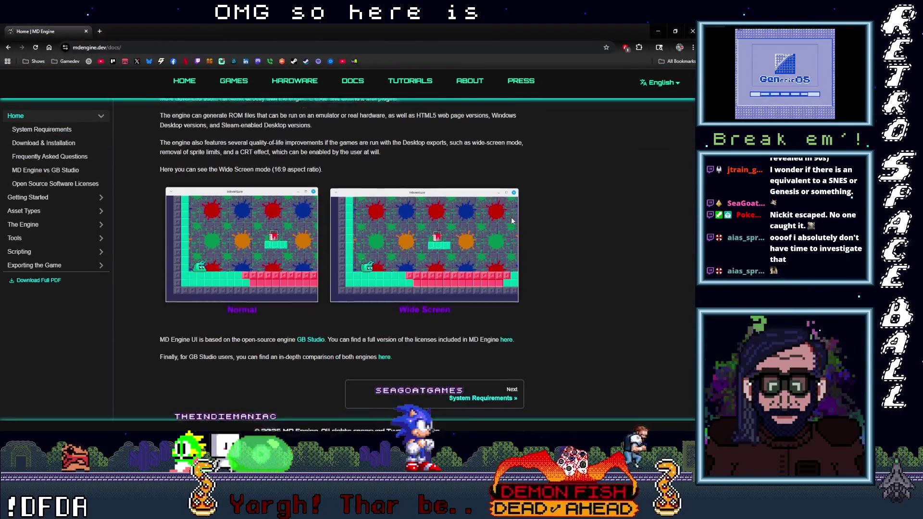
{"action": "scroll", "coordinate": [461, 212], "scroll_direction": "up", "scroll_amount": 4}
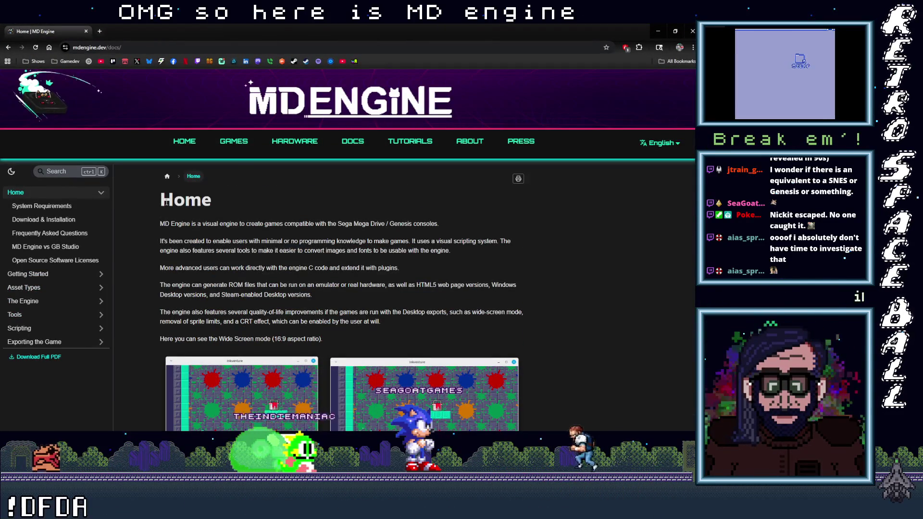
{"action": "left_click", "coordinate": [359, 142]}
{"action": "scroll", "coordinate": [484, 355], "scroll_direction": "down", "scroll_amount": 3}
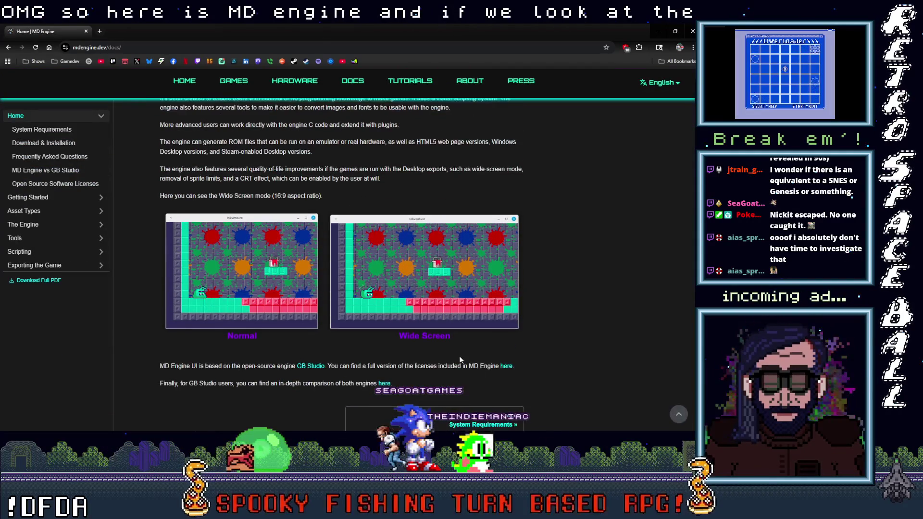
{"action": "scroll", "coordinate": [315, 349], "scroll_direction": "up", "scroll_amount": 3}
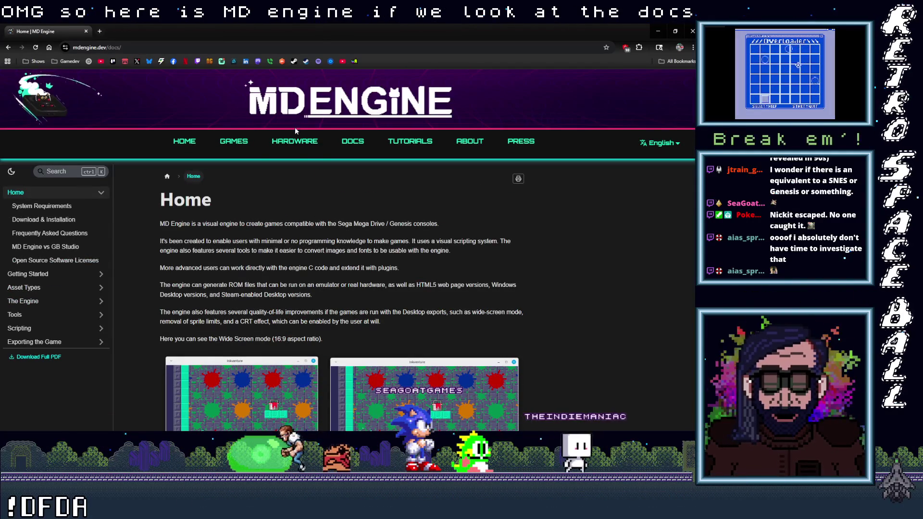
{"action": "left_click", "coordinate": [296, 141]}
{"action": "scroll", "coordinate": [252, 245], "scroll_direction": "down", "scroll_amount": 5}
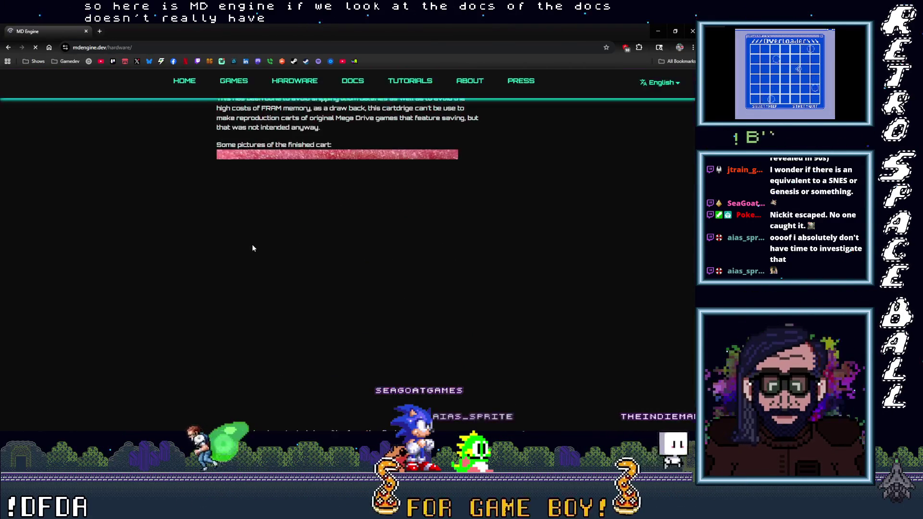
{"action": "scroll", "coordinate": [252, 249], "scroll_direction": "down", "scroll_amount": 12}
{"action": "scroll", "coordinate": [230, 258], "scroll_direction": "up", "scroll_amount": 8}
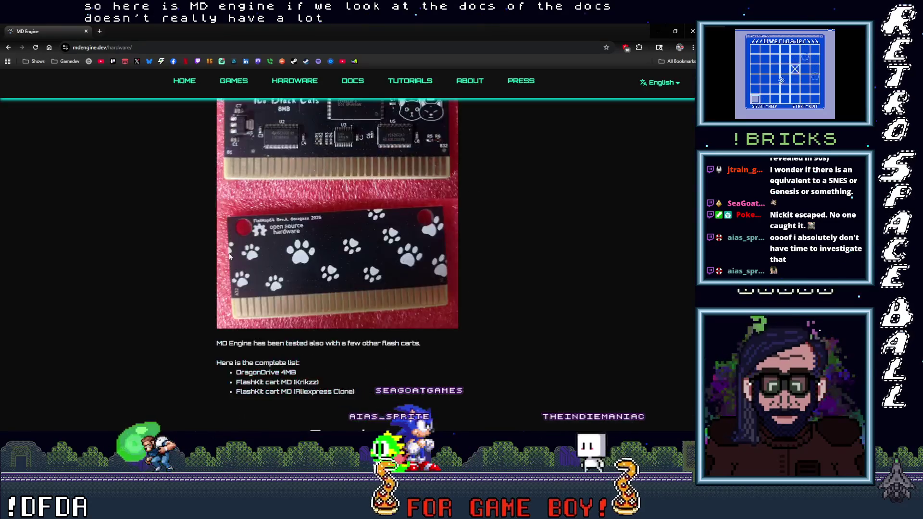
{"action": "scroll", "coordinate": [229, 257], "scroll_direction": "up", "scroll_amount": 7}
- Scroll through the MD Engine home page, then minimize the browser
{"action": "left_click", "coordinate": [191, 145]}
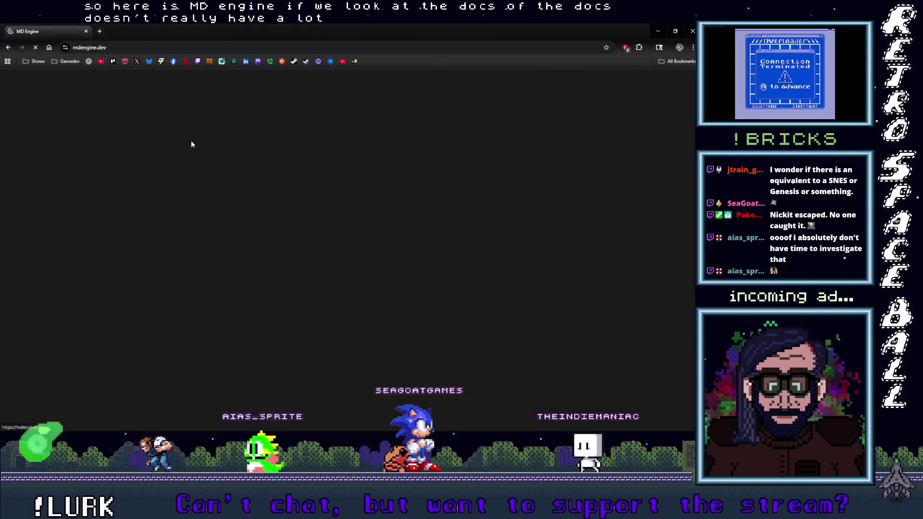
{"action": "scroll", "coordinate": [215, 254], "scroll_direction": "down", "scroll_amount": 4}
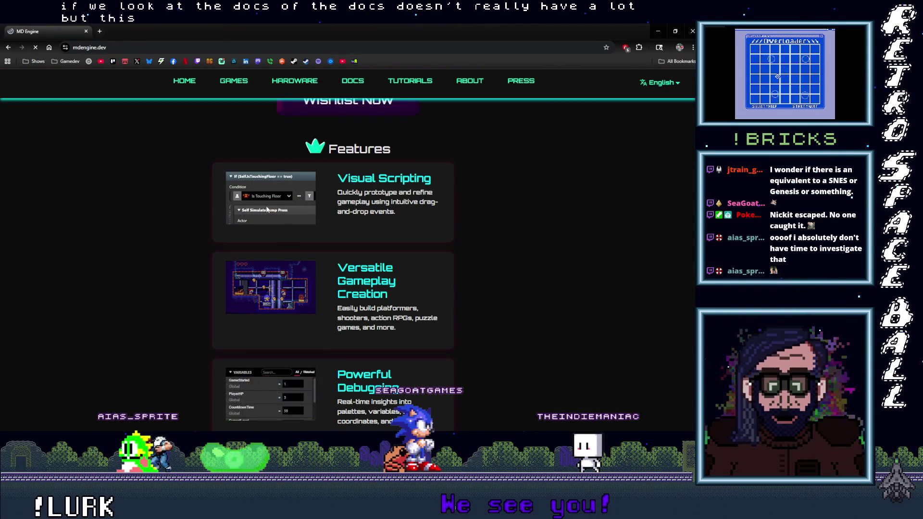
{"action": "scroll", "coordinate": [278, 206], "scroll_direction": "down", "scroll_amount": 5}
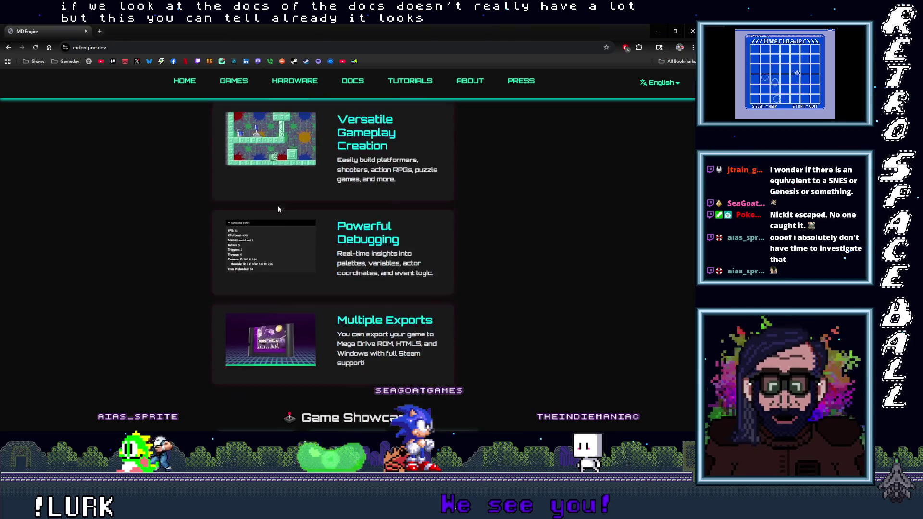
{"action": "scroll", "coordinate": [279, 212], "scroll_direction": "down", "scroll_amount": 5}
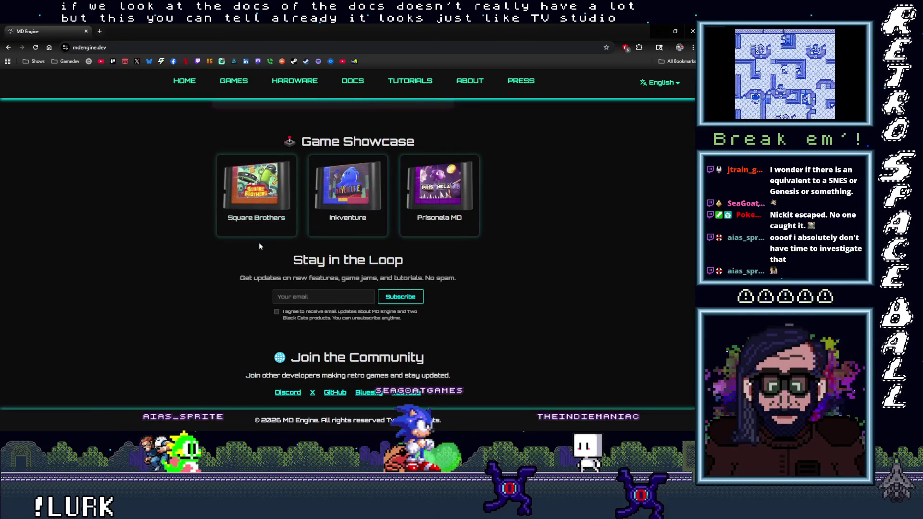
{"action": "scroll", "coordinate": [264, 288], "scroll_direction": "up", "scroll_amount": 10}
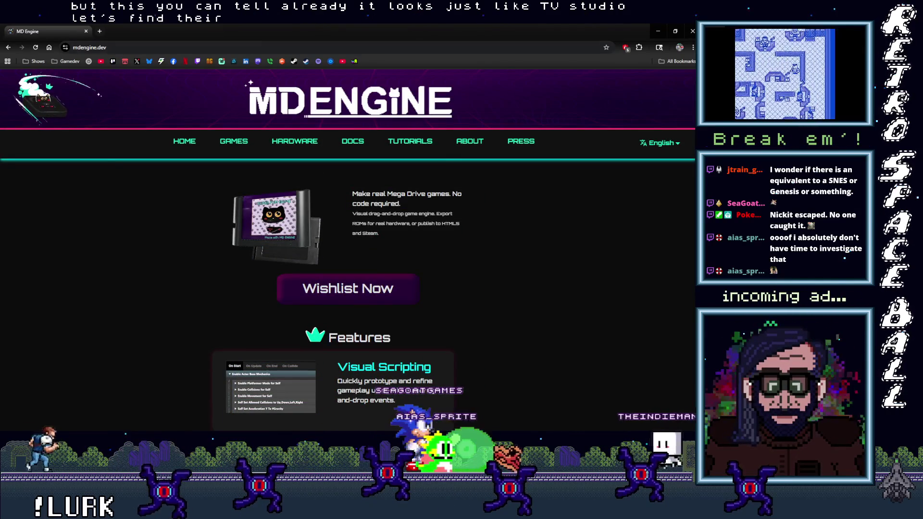
{"action": "key", "text": "super+Down"}
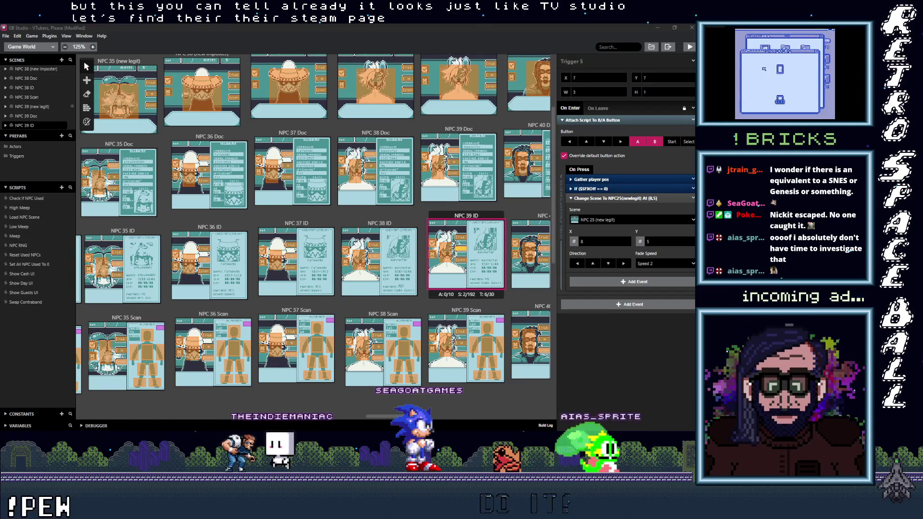
- Return to the browser and open the MD Engine Steam store page, scrolling through it
{"action": "key", "text": "alt+Tab"}
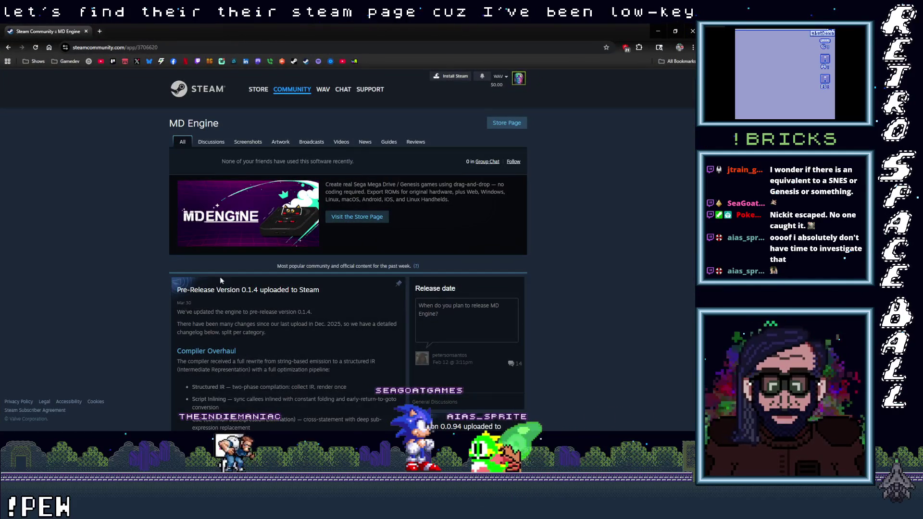
{"action": "scroll", "coordinate": [220, 277], "scroll_direction": "down", "scroll_amount": 10}
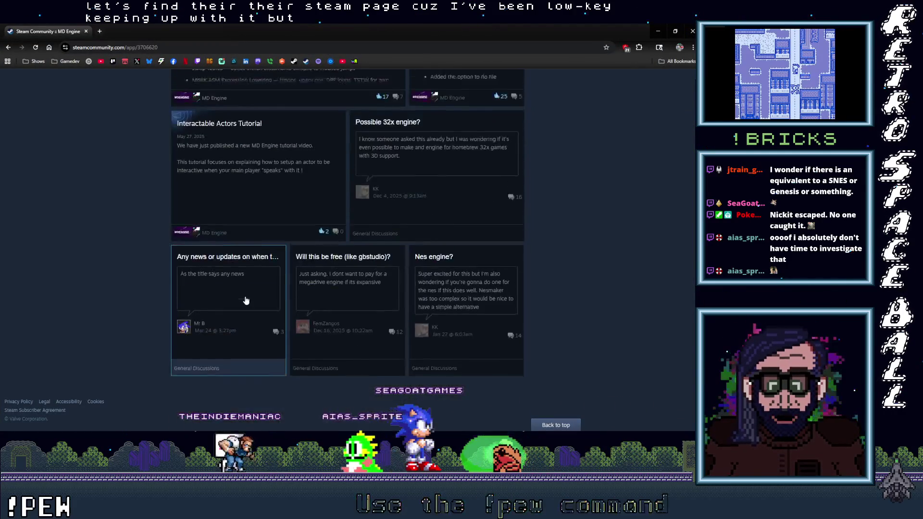
{"action": "scroll", "coordinate": [246, 301], "scroll_direction": "up", "scroll_amount": 10}
{"action": "left_click", "coordinate": [349, 220]}
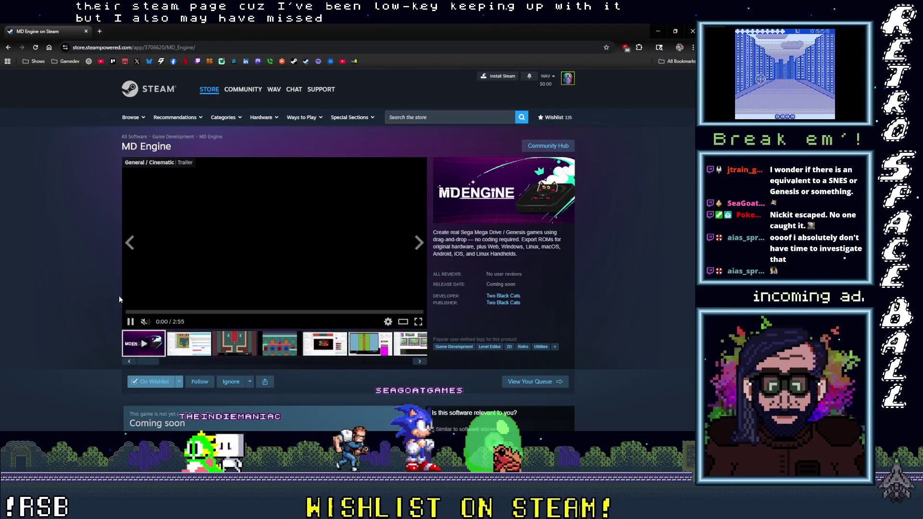
{"action": "scroll", "coordinate": [118, 299], "scroll_direction": "down", "scroll_amount": 3}
{"action": "scroll", "coordinate": [117, 299], "scroll_direction": "down", "scroll_amount": 2}
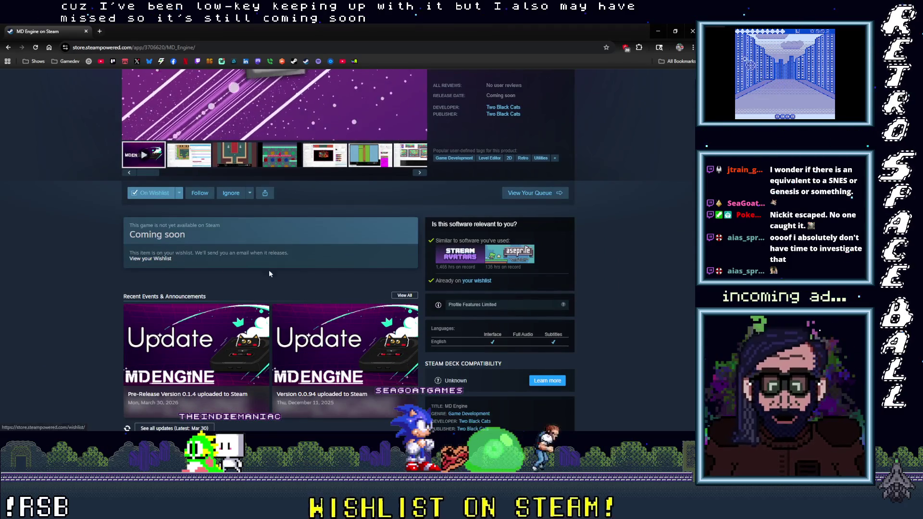
{"action": "scroll", "coordinate": [342, 279], "scroll_direction": "up", "scroll_amount": 5}
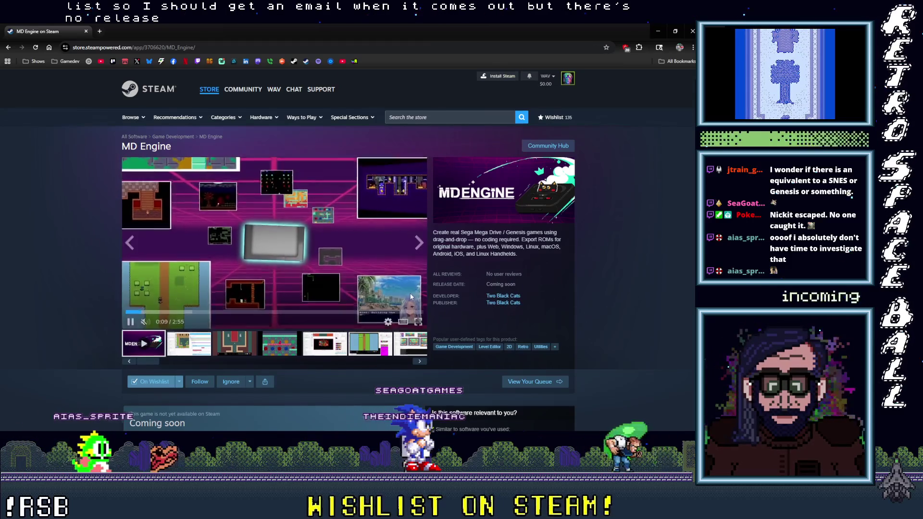
{"action": "scroll", "coordinate": [405, 307], "scroll_direction": "down", "scroll_amount": 3}
{"action": "scroll", "coordinate": [393, 308], "scroll_direction": "up", "scroll_amount": 3}
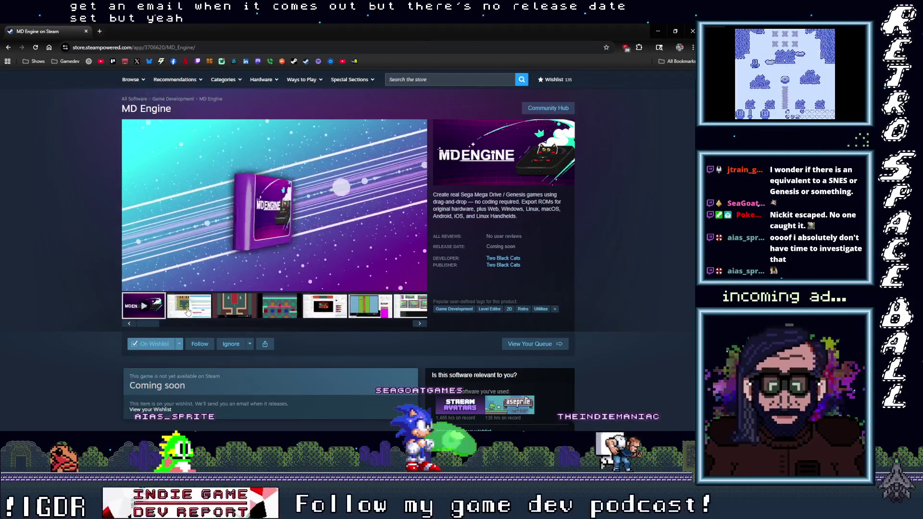
- Flip through the first screenshots in the store page gallery
{"action": "left_click", "coordinate": [219, 314]}
{"action": "left_click", "coordinate": [202, 311]}
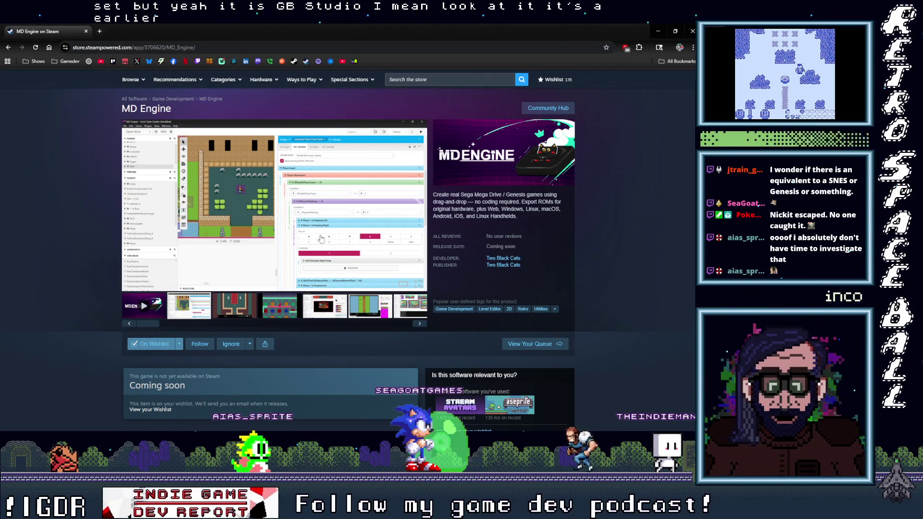
{"action": "left_click", "coordinate": [283, 309]}
{"action": "left_click", "coordinate": [325, 308]}
{"action": "left_click", "coordinate": [368, 310]}
{"action": "left_click", "coordinate": [324, 308]}
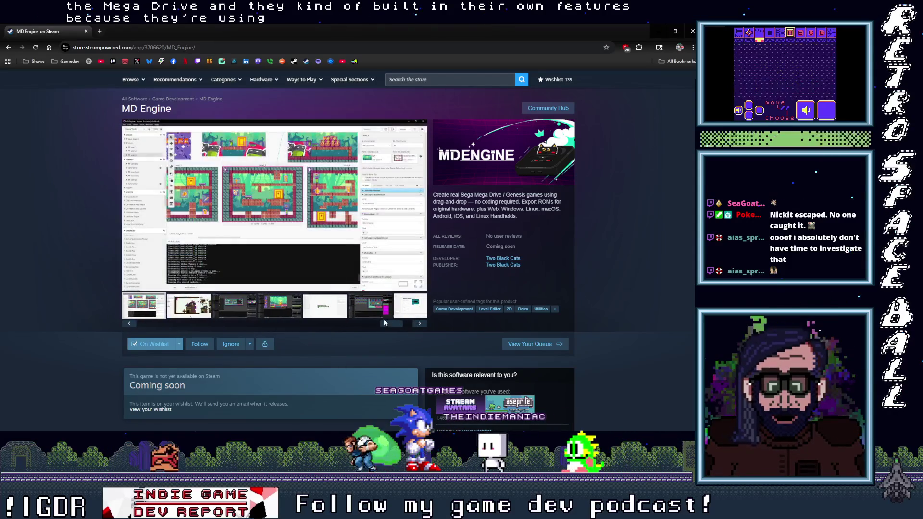
- Continue through the editor screenshots, ending on the forest level editor view
{"action": "left_click", "coordinate": [348, 313]}
{"action": "left_click", "coordinate": [369, 308]}
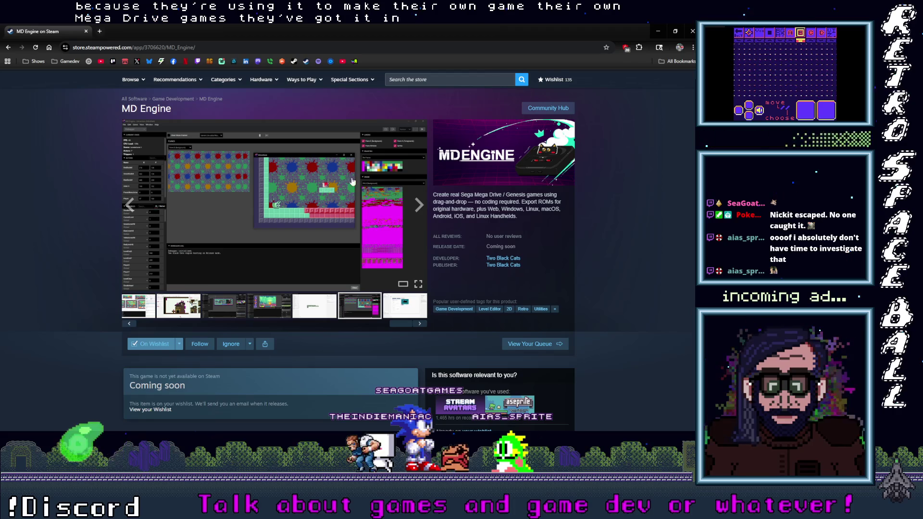
{"action": "left_click", "coordinate": [331, 307]}
{"action": "left_click", "coordinate": [264, 315]}
{"action": "left_click", "coordinate": [236, 312]}
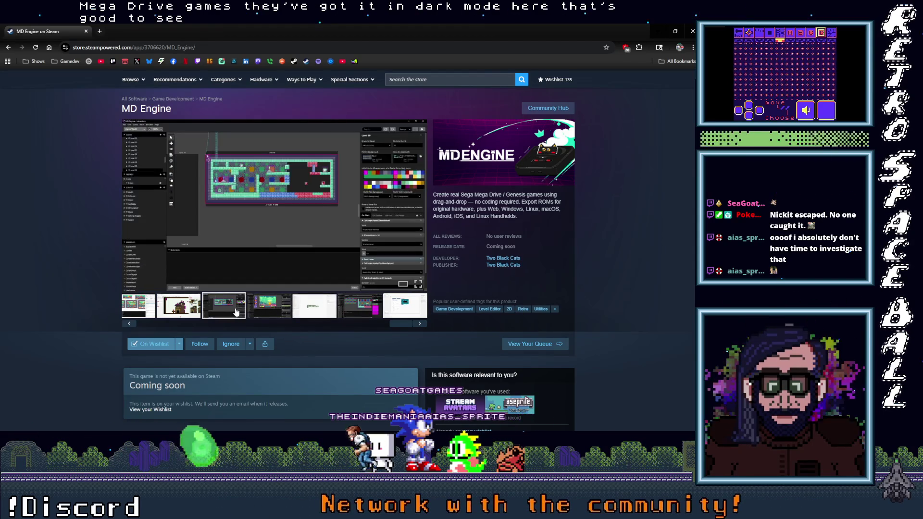
{"action": "left_click", "coordinate": [267, 313]}
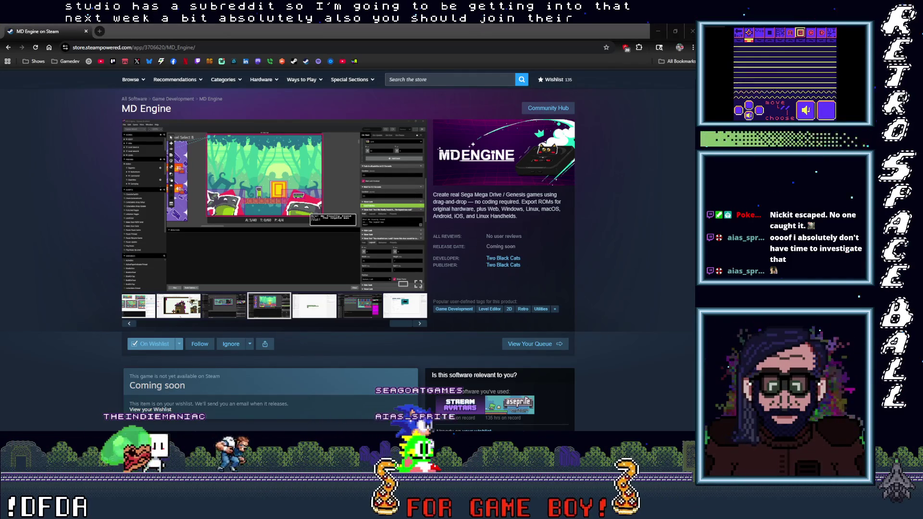
{"action": "left_click_drag", "start_coordinate": [307, 89], "coordinate": [293, 93]}
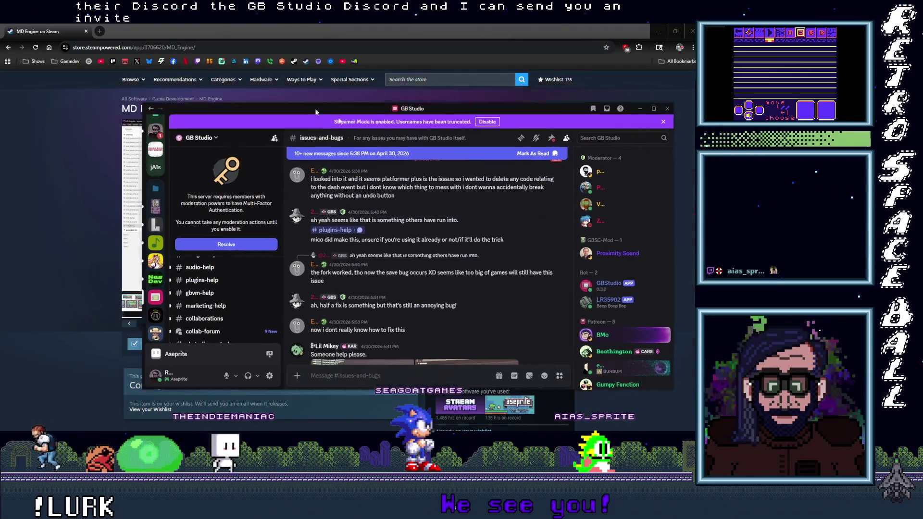
- Hide Discord to get back to the Steam page and shrink the browser window
{"action": "key", "text": "alt+Tab"}
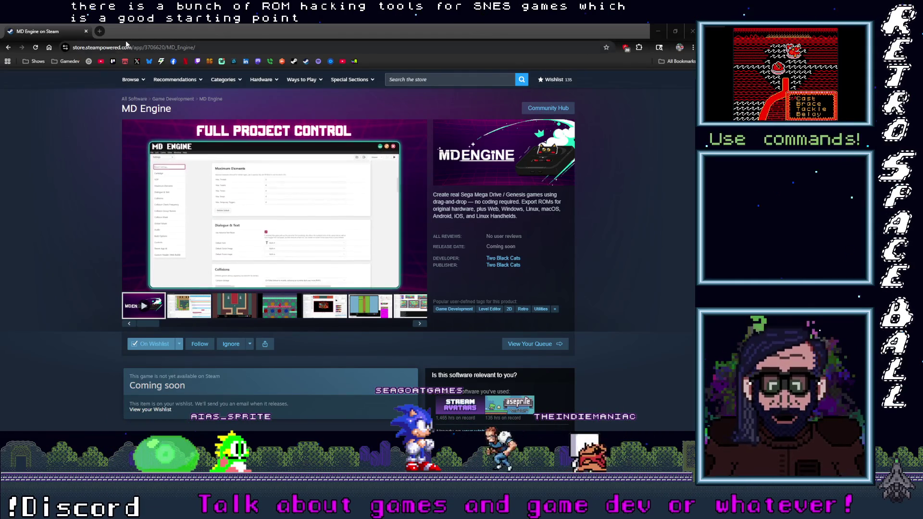
{"action": "mouse_move", "coordinate": [123, 30]}
{"action": "left_mouse_down"}
{"action": "mouse_move", "coordinate": [122, 43]}
{"action": "mouse_move", "coordinate": [201, 59]}
{"action": "left_mouse_up"}
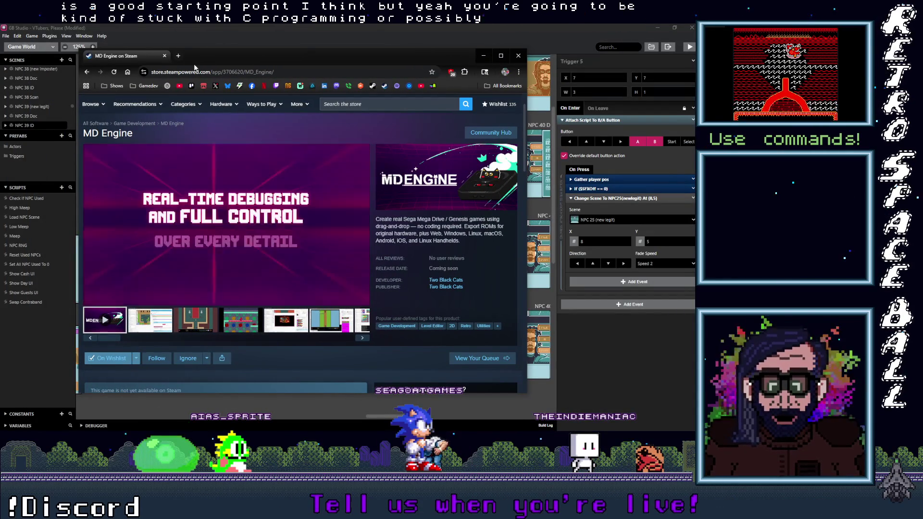
- Nudge the Steam store page browser window, then close it to reveal GB Studio
{"action": "left_click_drag", "start_coordinate": [215, 60], "coordinate": [218, 65]}
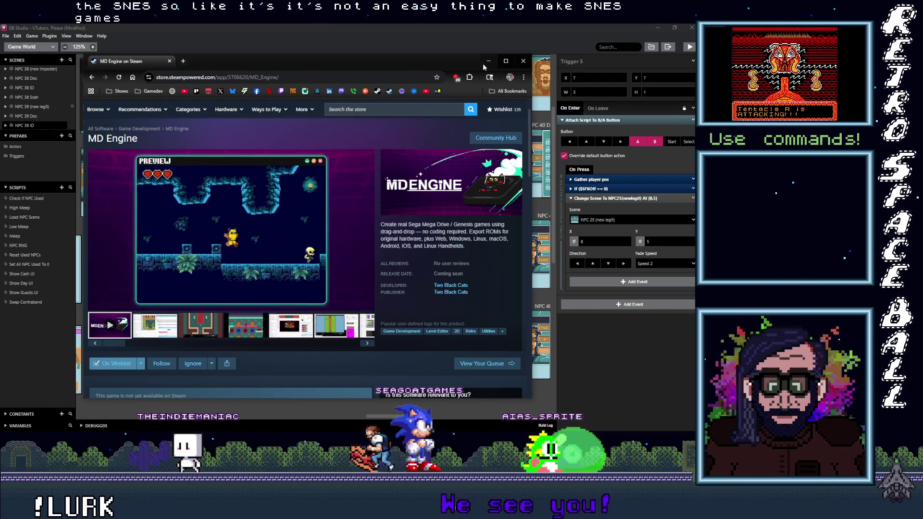
{"action": "left_click", "coordinate": [521, 67]}
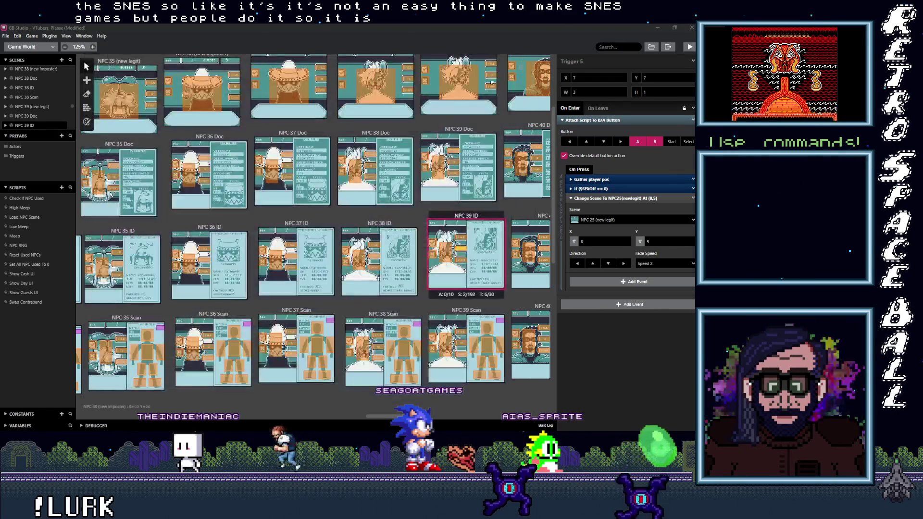
- Retarget the lower NPC 39 ID trigger to NPC 39 Scan
{"action": "scroll", "coordinate": [434, 204], "scroll_direction": "right", "scroll_amount": 5}
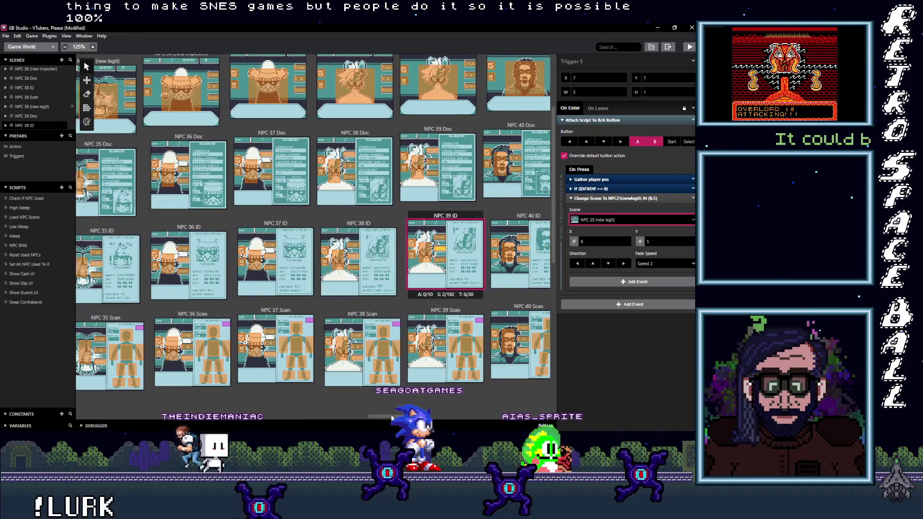
{"action": "left_click", "coordinate": [163, 254]}
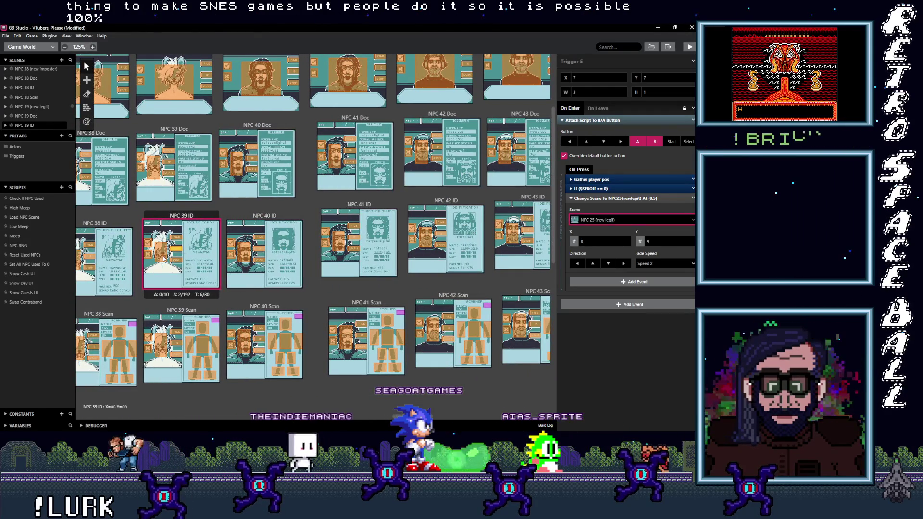
{"action": "left_click", "coordinate": [180, 261]}
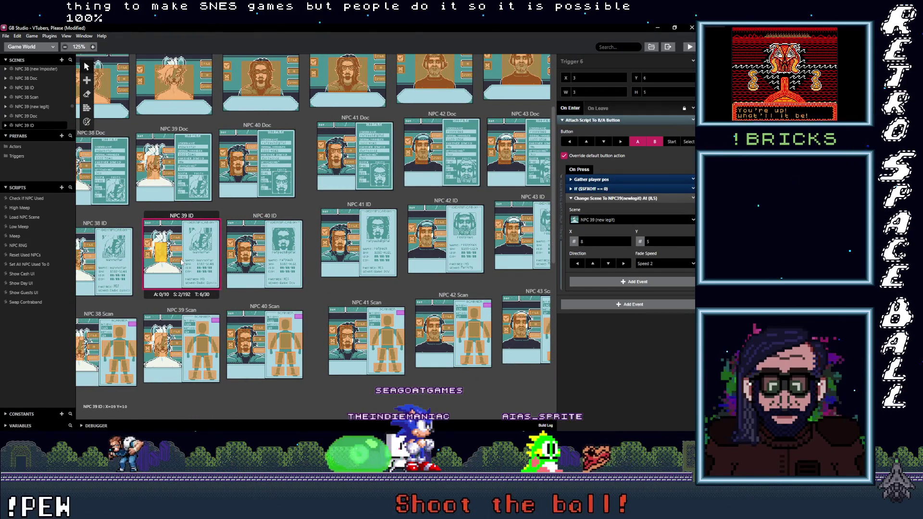
{"action": "left_click", "coordinate": [608, 222]}
{"action": "type", "text": "39 s"}
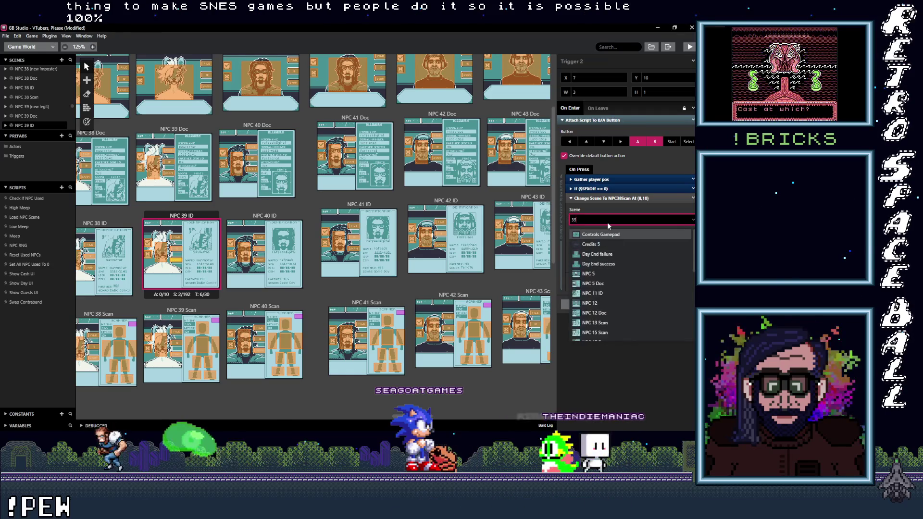
{"action": "left_click", "coordinate": [610, 233]}
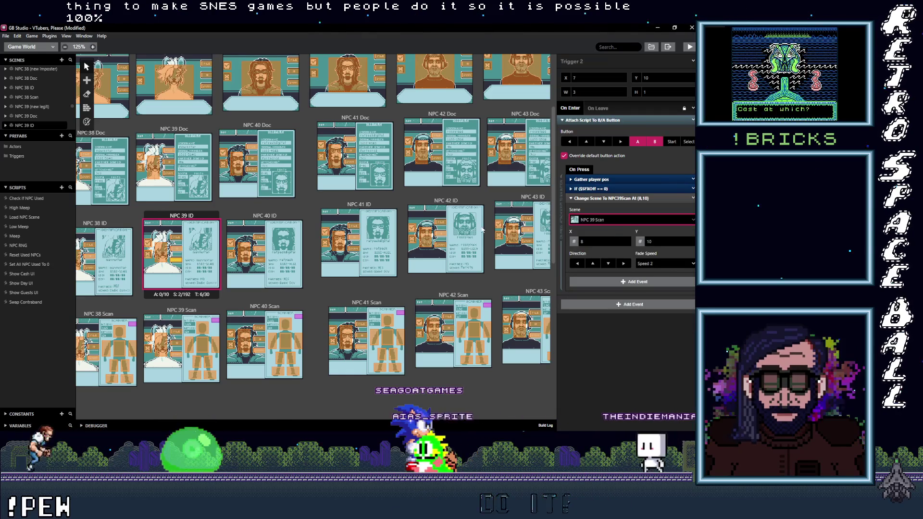
- Send the trigger pointing to NPC 25 to NPC 39 (new legit), then check the upper trigger
{"action": "left_click", "coordinate": [178, 253]}
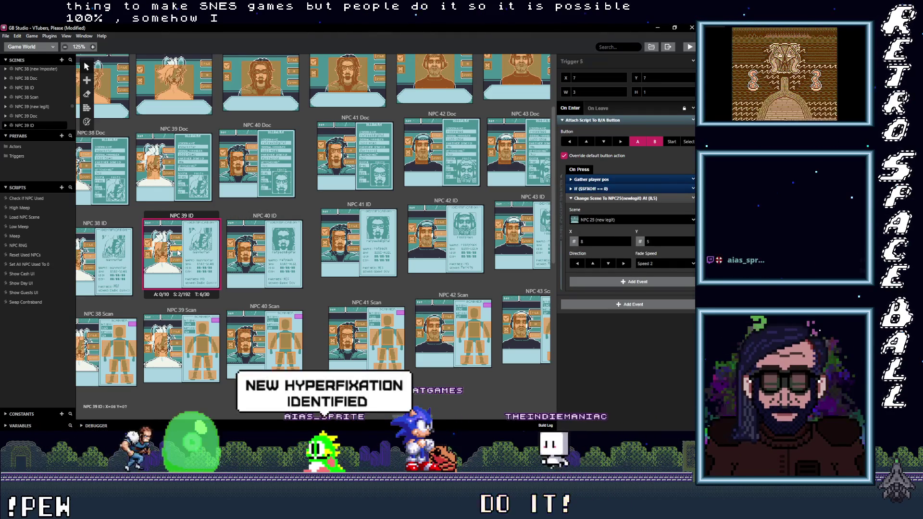
{"action": "left_click", "coordinate": [612, 220]}
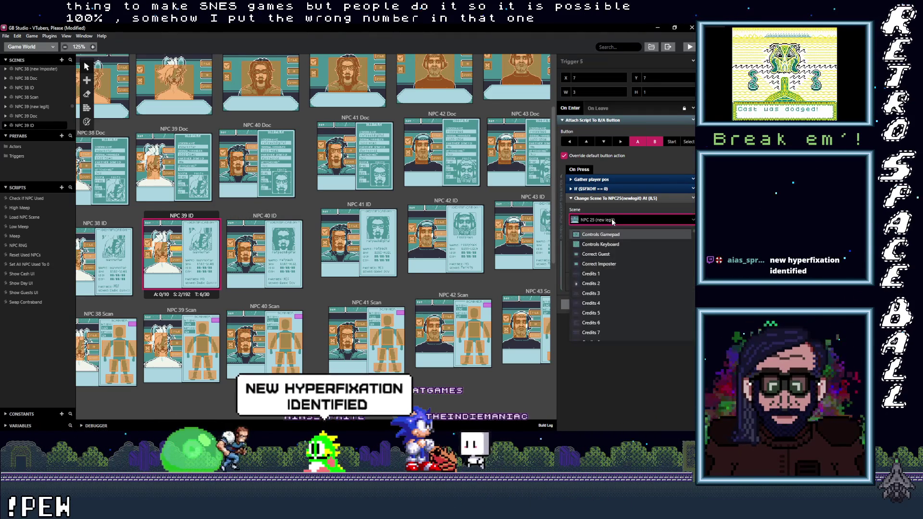
{"action": "type", "text": "("}
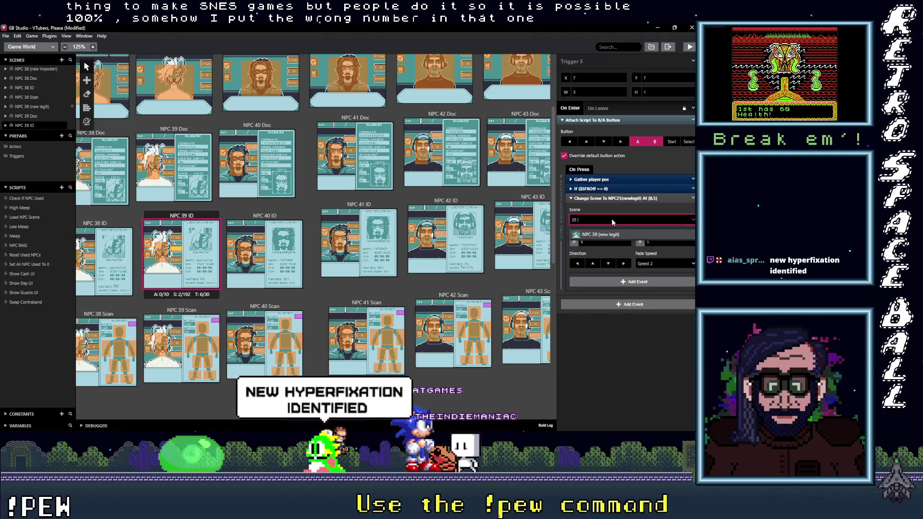
{"action": "left_click", "coordinate": [573, 234]}
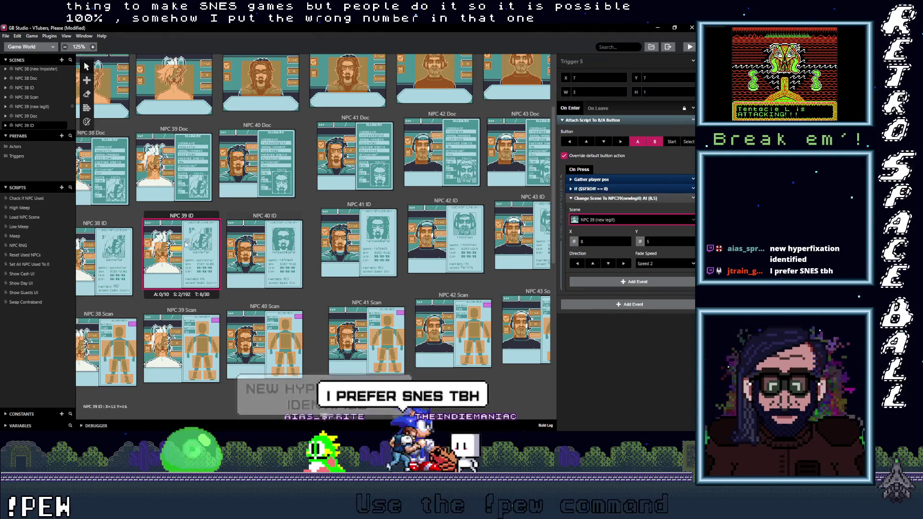
{"action": "left_click", "coordinate": [176, 238]}
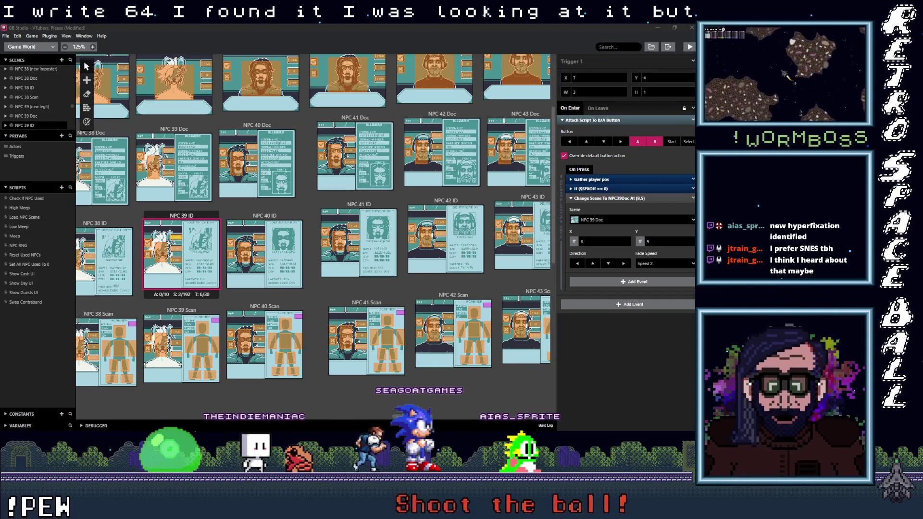
{"action": "key", "text": "alt+Tab"}
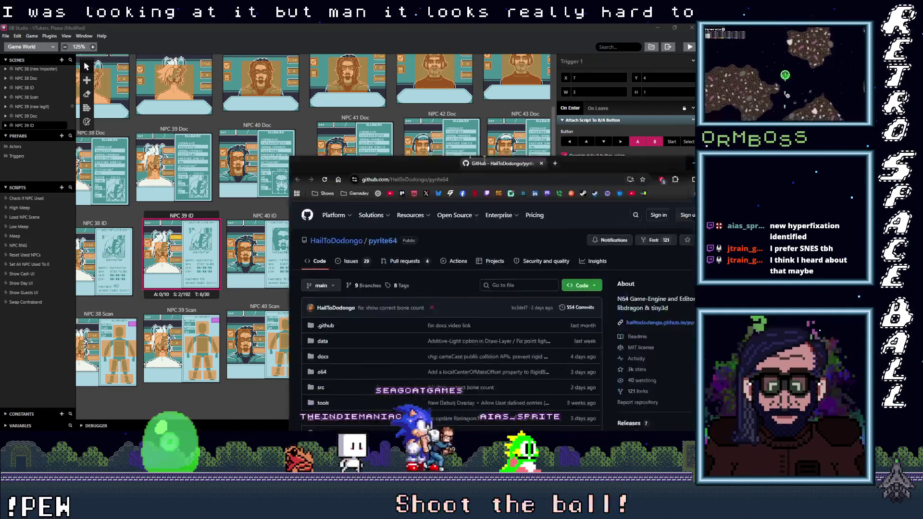
- Scroll the pyrite64 README and open its Tiny3D HDR & Bloom YouTube link in a new tab
{"action": "scroll", "coordinate": [235, 277], "scroll_direction": "down", "scroll_amount": 6}
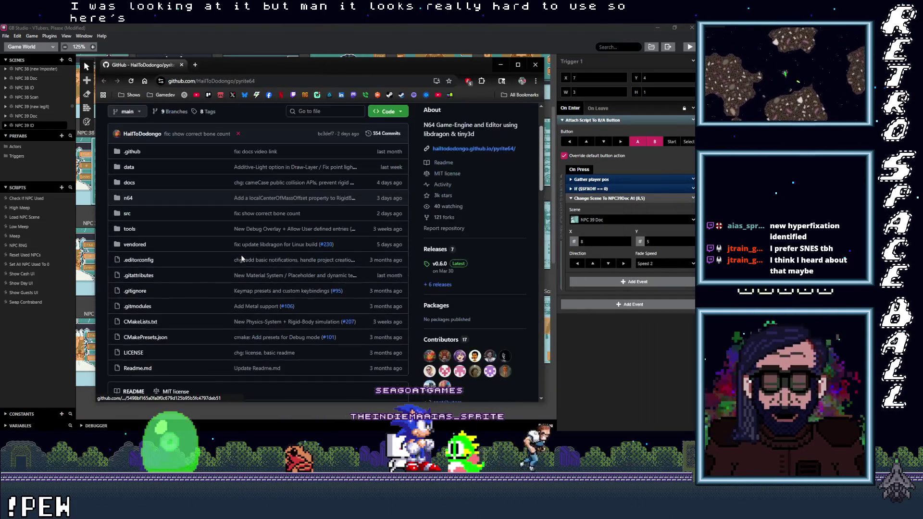
{"action": "scroll", "coordinate": [236, 277], "scroll_direction": "down", "scroll_amount": 4}
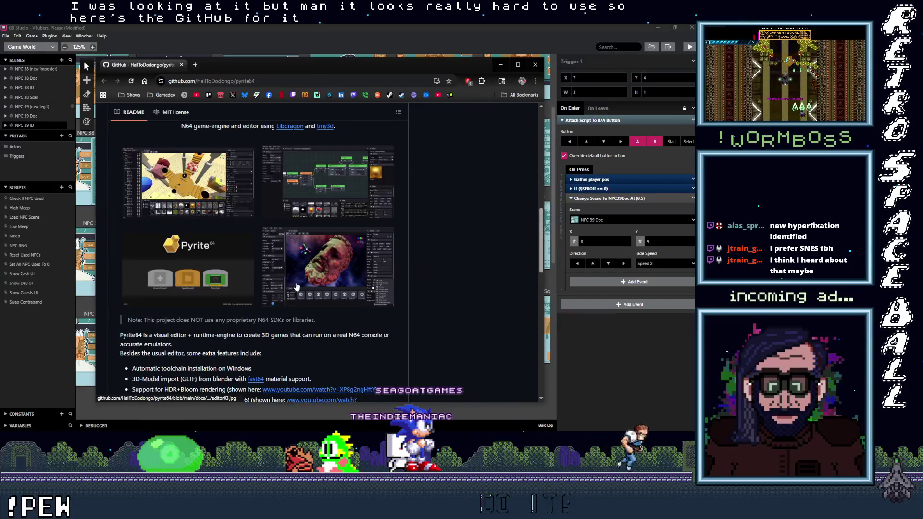
{"action": "scroll", "coordinate": [292, 302], "scroll_direction": "up", "scroll_amount": 1}
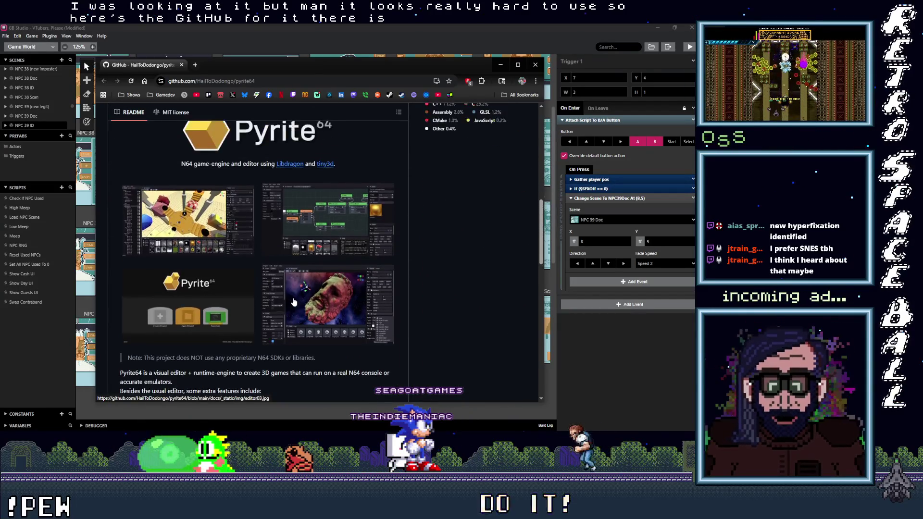
{"action": "scroll", "coordinate": [343, 258], "scroll_direction": "down", "scroll_amount": 3}
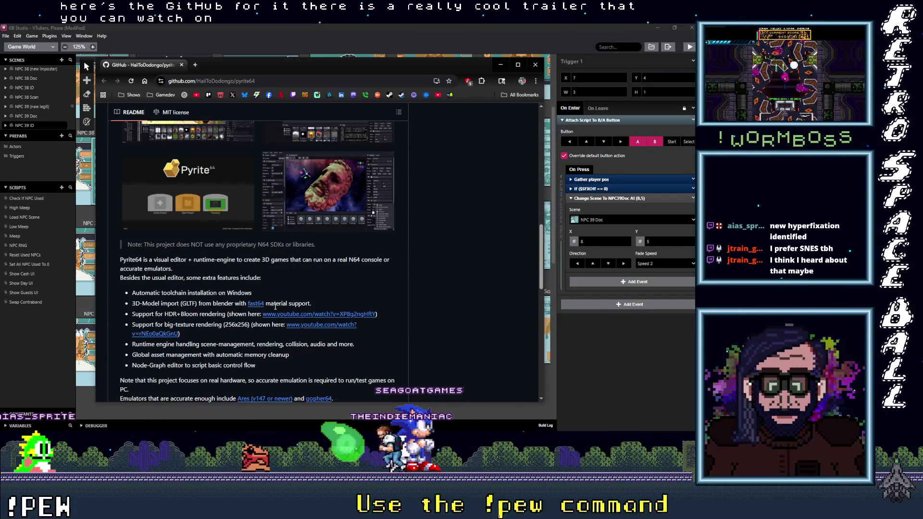
{"action": "scroll", "coordinate": [275, 307], "scroll_direction": "up", "scroll_amount": 2}
{"action": "scroll", "coordinate": [295, 315], "scroll_direction": "down", "scroll_amount": 3}
{"action": "right_click", "coordinate": [307, 278]}
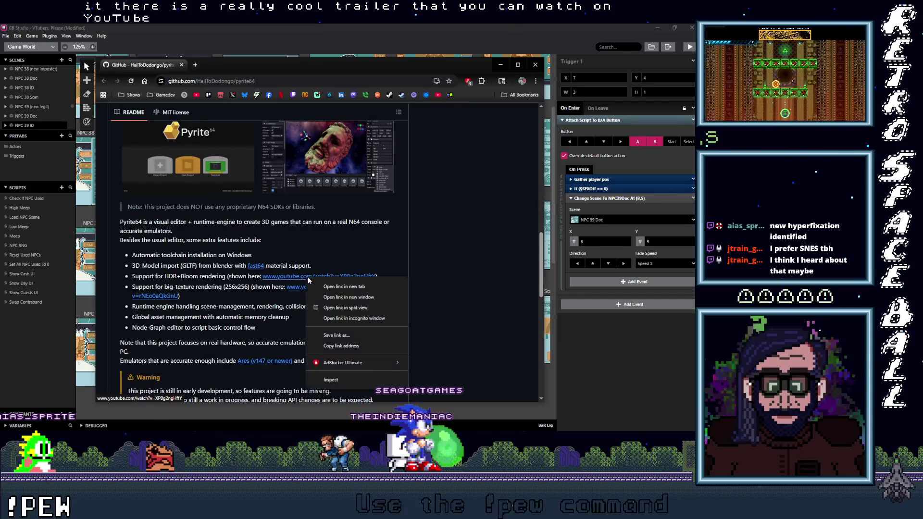
{"action": "left_click", "coordinate": [337, 284]}
{"action": "left_click", "coordinate": [230, 65]}
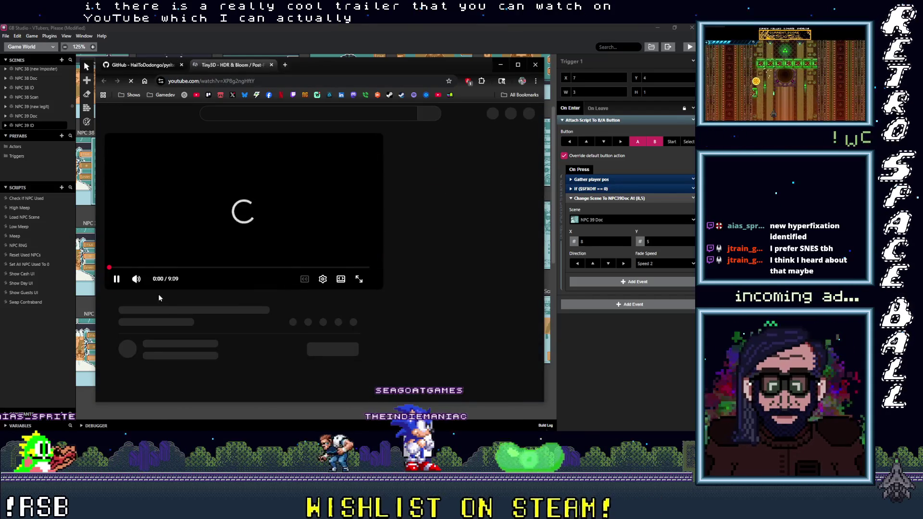
- Watch the Tiny3D HDR & Bloom video fullscreen, then exit back to its watch page
{"action": "left_click", "coordinate": [358, 273]}
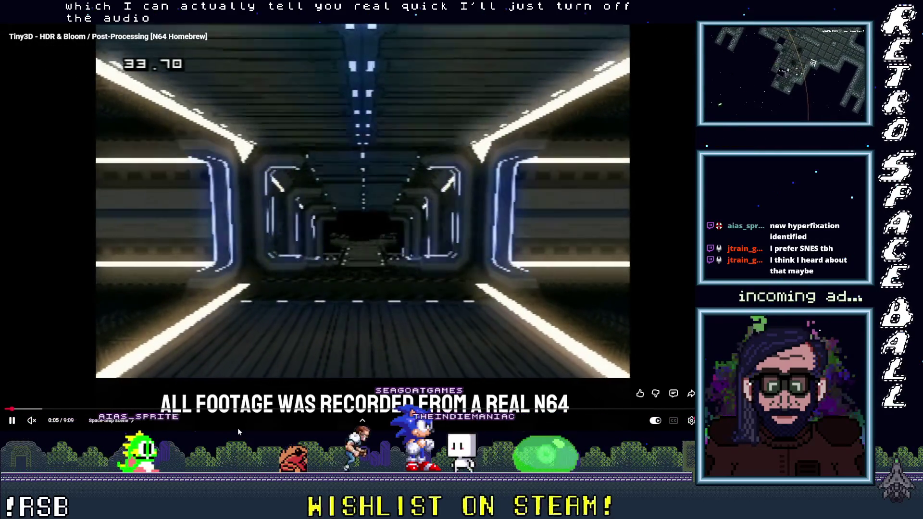
{"action": "mouse_move", "coordinate": [237, 432]}
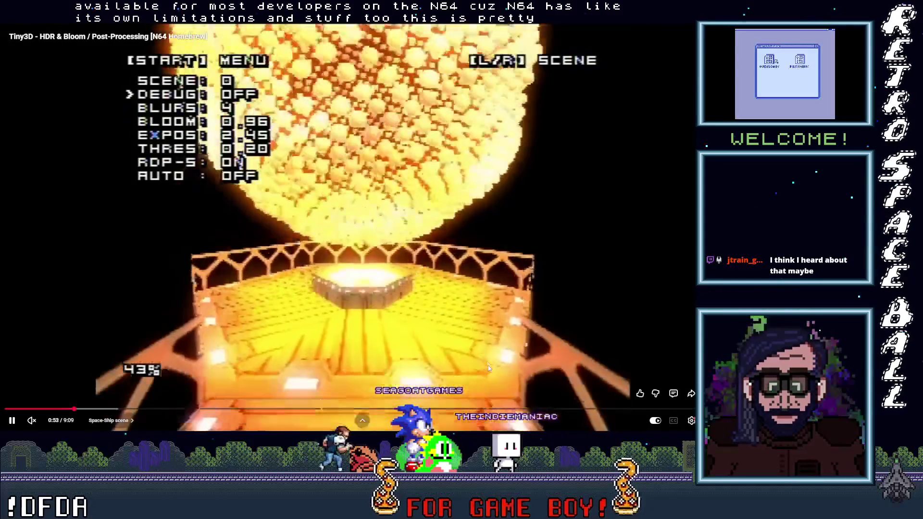
{"action": "key", "text": "Escape"}
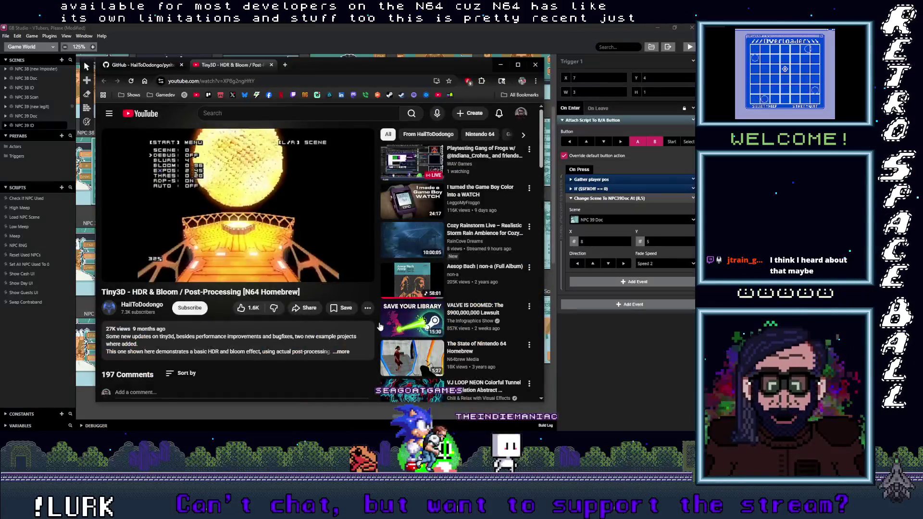
- Switch to the pyrite64 repository page on GitHub and scroll through it
{"action": "left_click", "coordinate": [143, 65]}
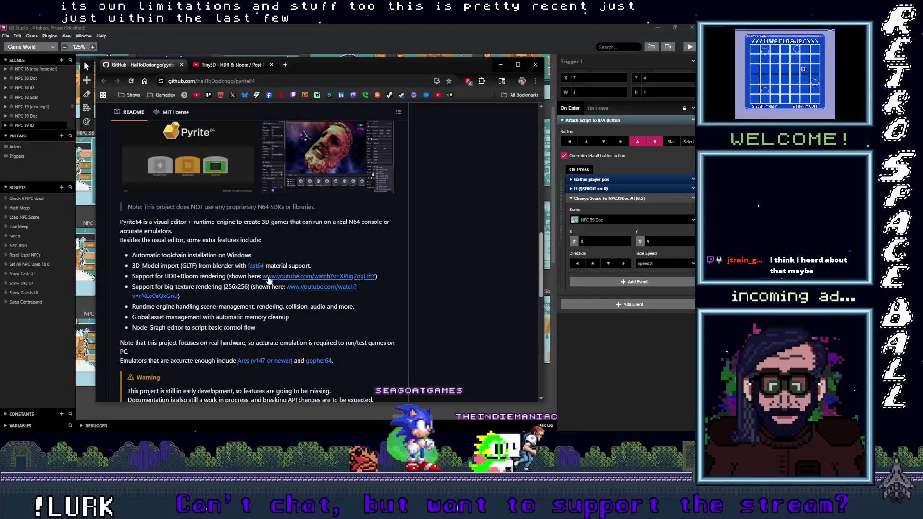
{"action": "scroll", "coordinate": [270, 284], "scroll_direction": "up", "scroll_amount": 5}
{"action": "scroll", "coordinate": [271, 284], "scroll_direction": "up", "scroll_amount": 3}
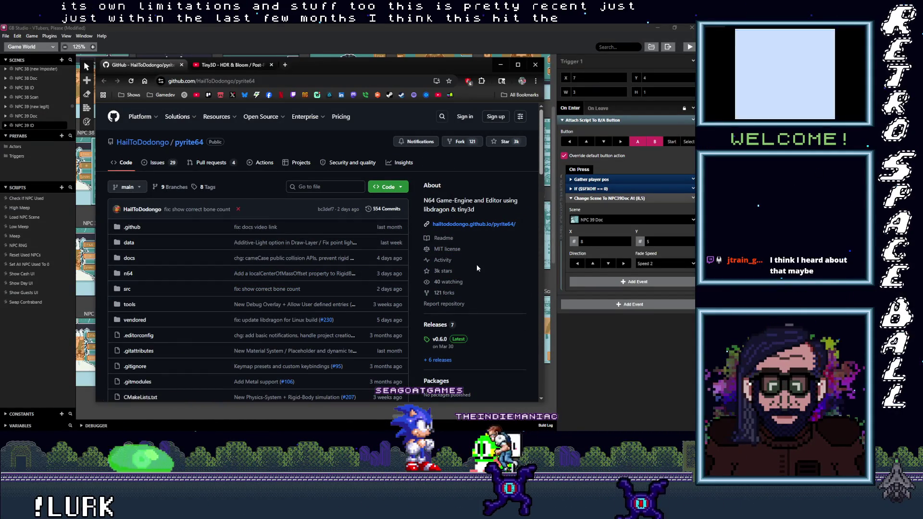
{"action": "scroll", "coordinate": [478, 267], "scroll_direction": "down", "scroll_amount": 2}
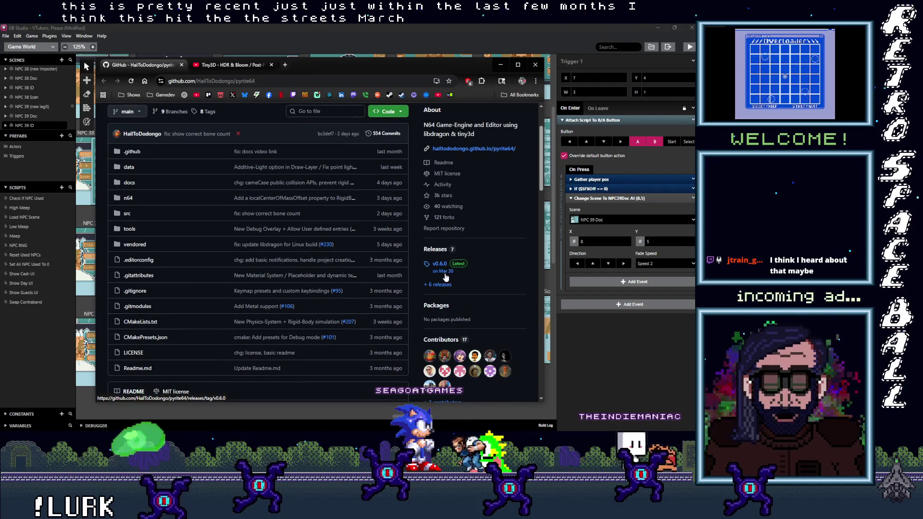
{"action": "scroll", "coordinate": [453, 283], "scroll_direction": "up", "scroll_amount": 2}
{"action": "scroll", "coordinate": [453, 287], "scroll_direction": "down", "scroll_amount": 2}
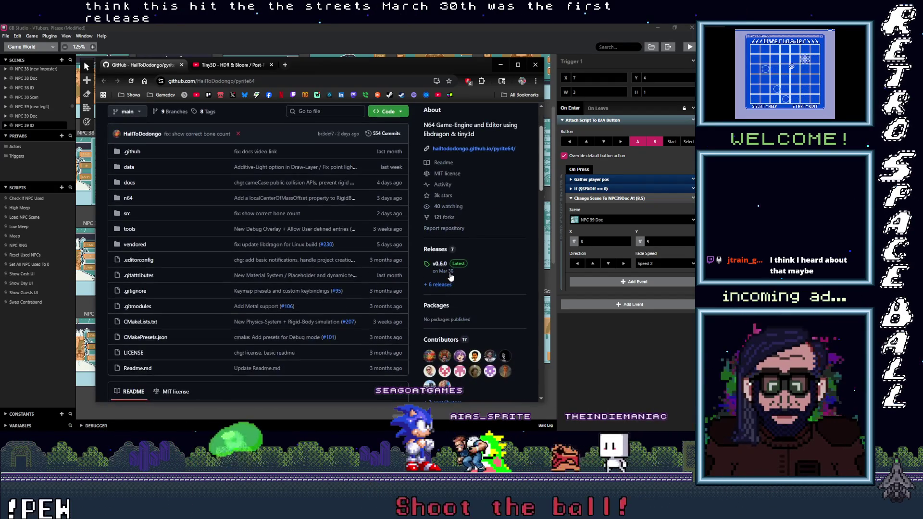
- Browse pyrite64's releases list and open the Initial Release - v0.1.0 page
{"action": "left_click", "coordinate": [453, 250]}
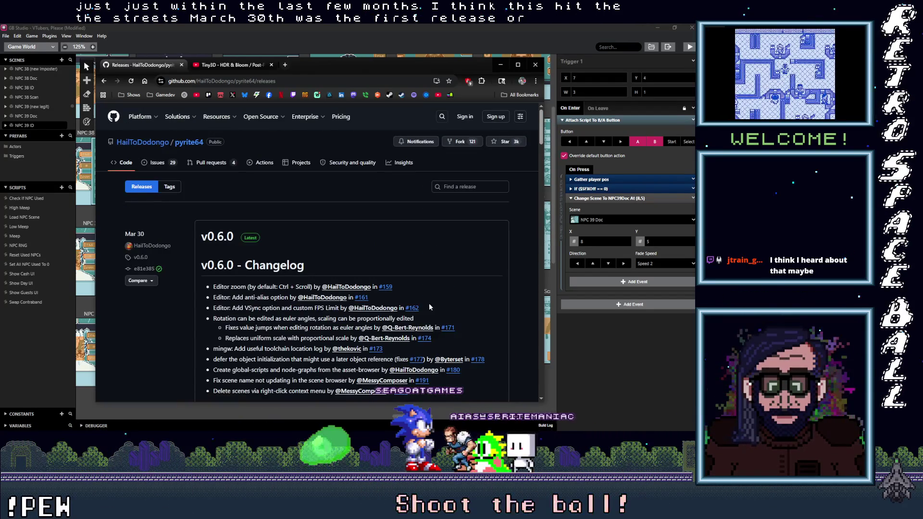
{"action": "scroll", "coordinate": [428, 306], "scroll_direction": "down", "scroll_amount": 3}
{"action": "scroll", "coordinate": [426, 309], "scroll_direction": "up", "scroll_amount": 2}
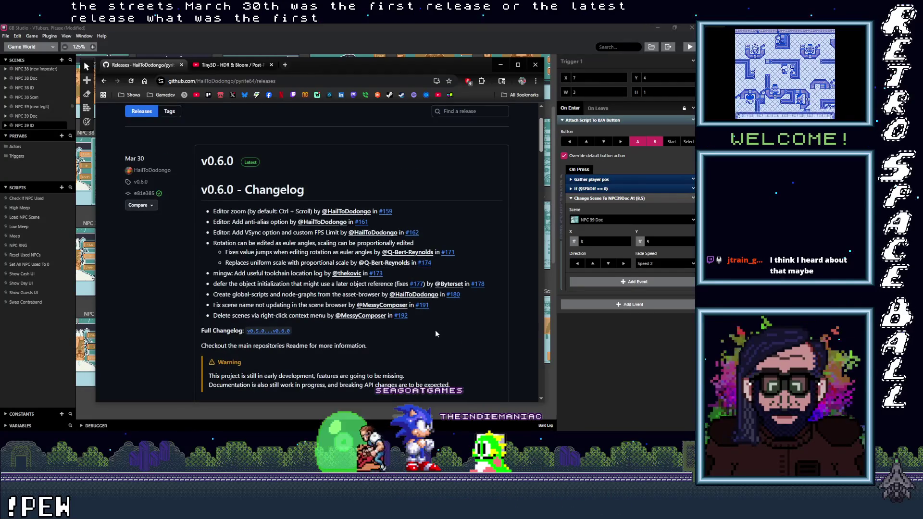
{"action": "scroll", "coordinate": [428, 331], "scroll_direction": "down", "scroll_amount": 20}
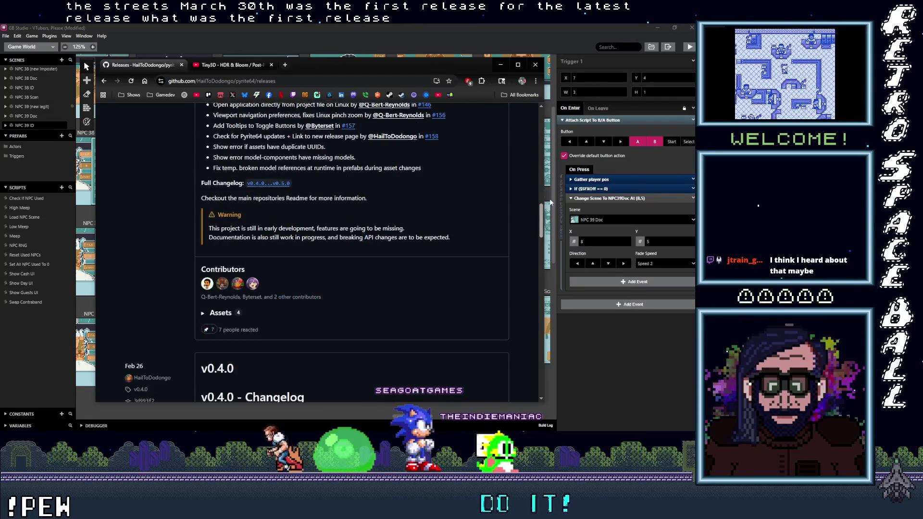
{"action": "scroll", "coordinate": [529, 356], "scroll_direction": "down", "scroll_amount": 10}
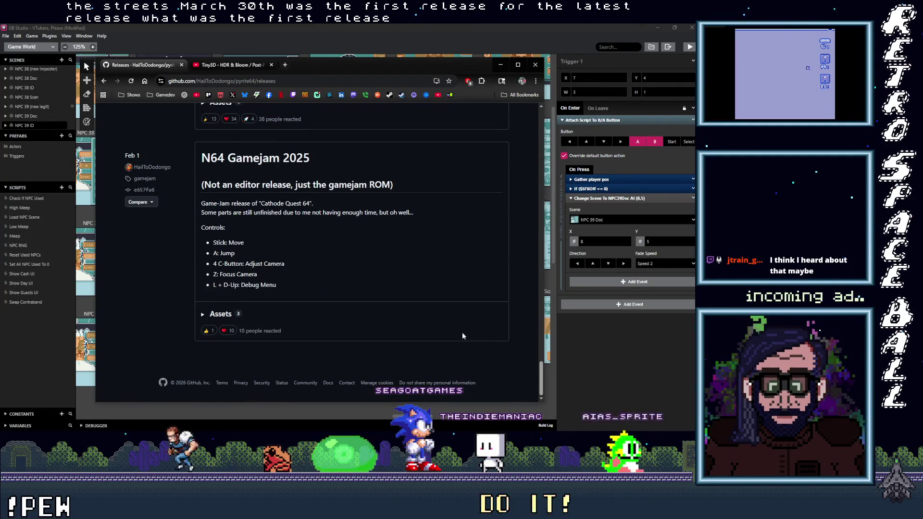
{"action": "scroll", "coordinate": [461, 332], "scroll_direction": "up", "scroll_amount": 2}
{"action": "scroll", "coordinate": [458, 335], "scroll_direction": "up", "scroll_amount": 3}
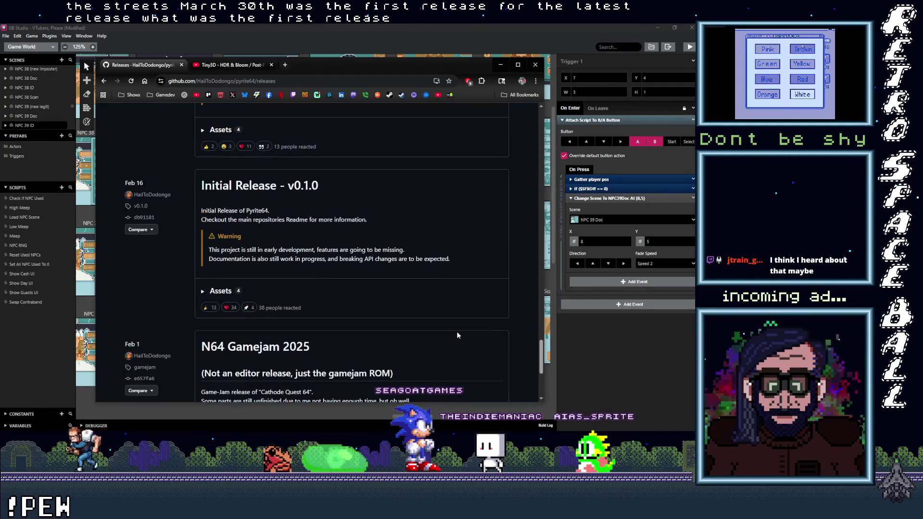
{"action": "left_click", "coordinate": [266, 187]}
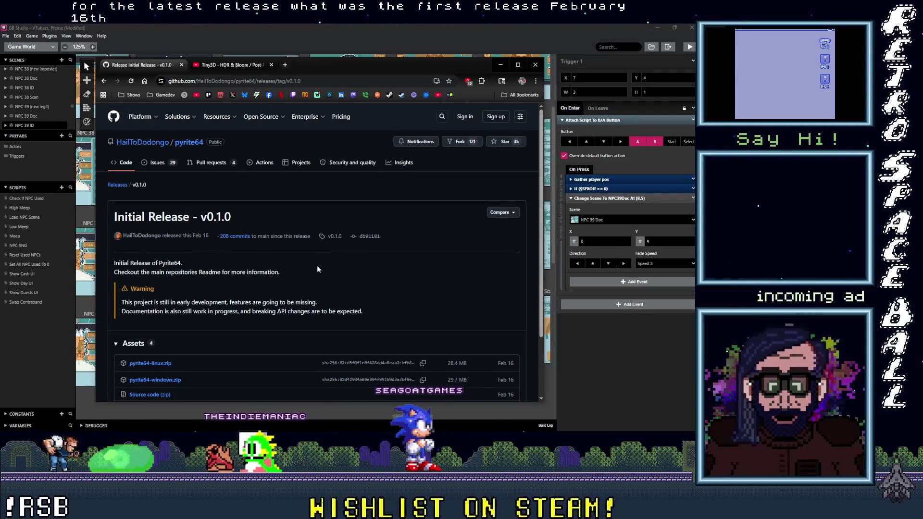
{"action": "scroll", "coordinate": [317, 266], "scroll_direction": "down", "scroll_amount": 1}
{"action": "scroll", "coordinate": [287, 244], "scroll_direction": "up", "scroll_amount": 1}
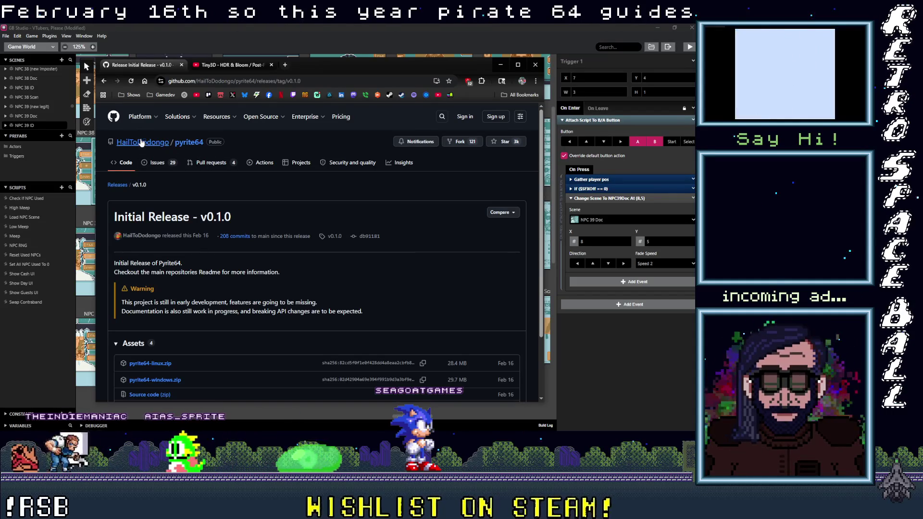
- Return to the pyrite64 repository front page and scroll down its README
{"action": "left_click", "coordinate": [104, 81]}
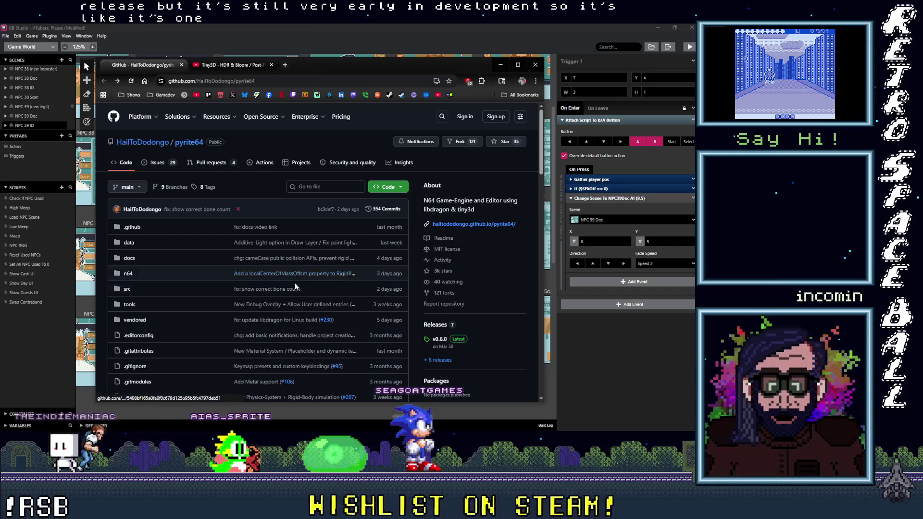
{"action": "scroll", "coordinate": [295, 290], "scroll_direction": "down", "scroll_amount": 5}
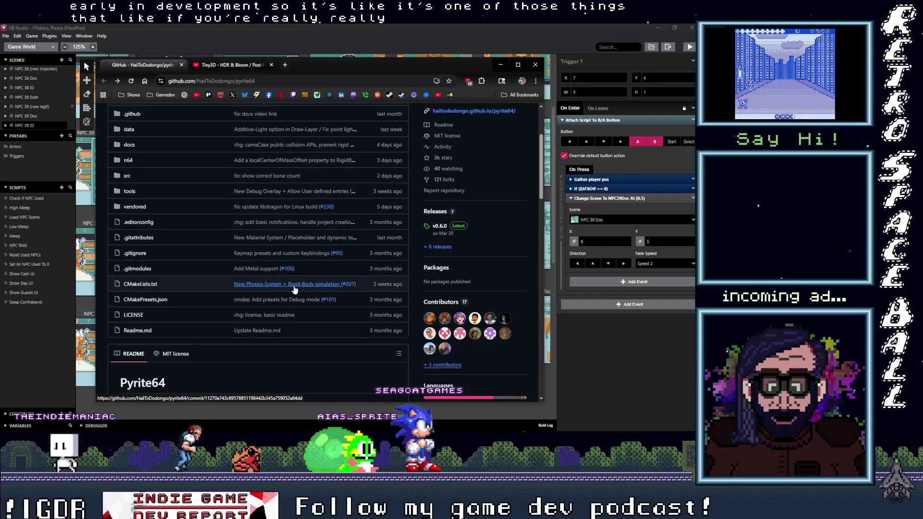
{"action": "scroll", "coordinate": [292, 289], "scroll_direction": "down", "scroll_amount": 4}
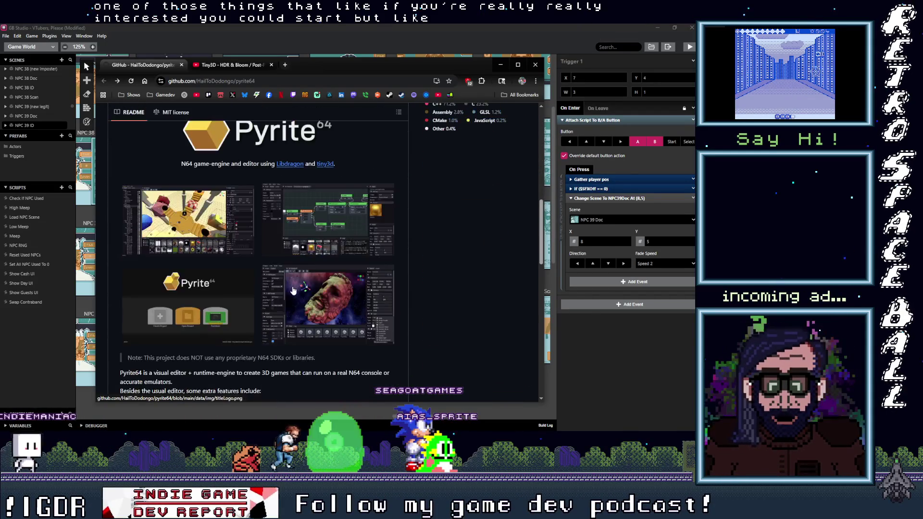
- Return to the Tiny3D video and skip through the bridge and skybox scenes to about 7:15
{"action": "left_click", "coordinate": [235, 65]}
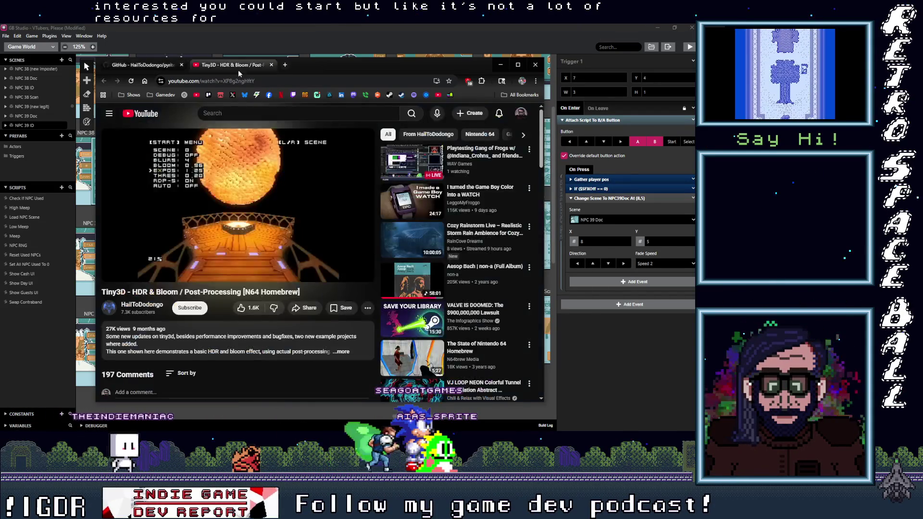
{"action": "left_click_drag", "start_coordinate": [183, 261], "coordinate": [189, 264]}
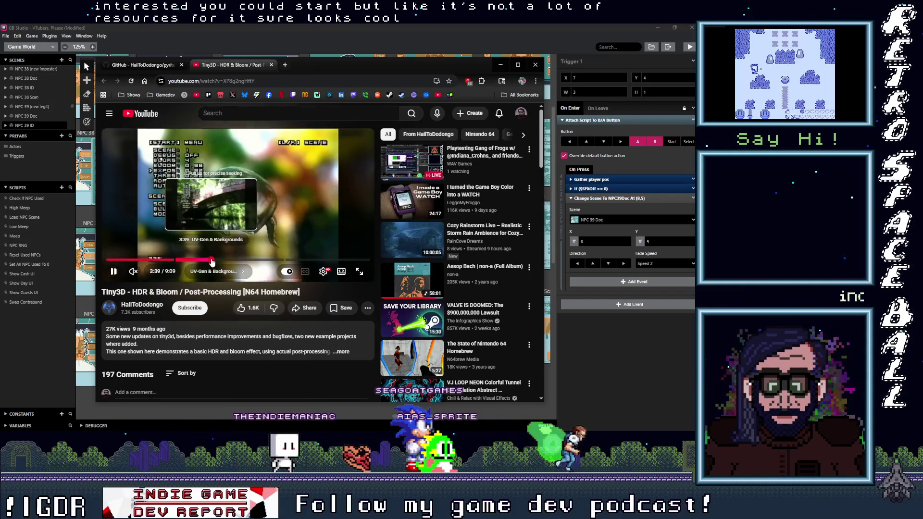
{"action": "left_click", "coordinate": [212, 261]}
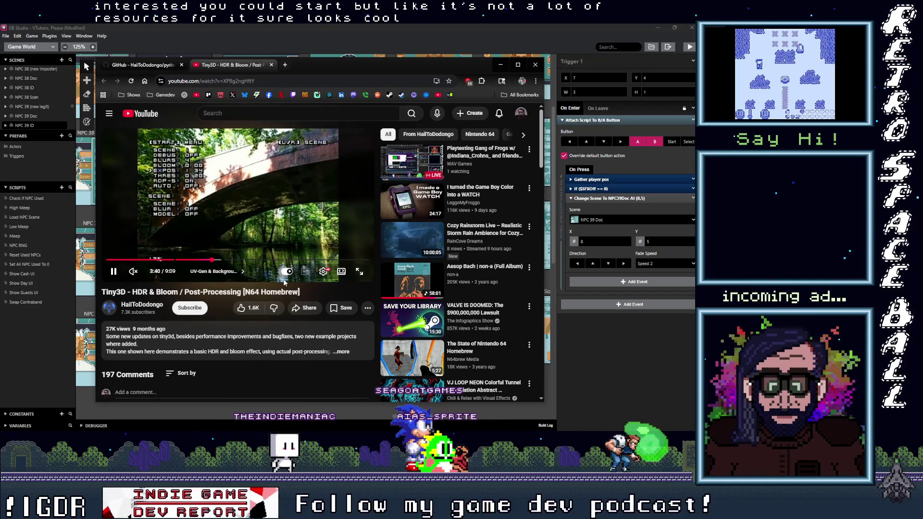
{"action": "left_click_drag", "start_coordinate": [211, 260], "coordinate": [239, 262]}
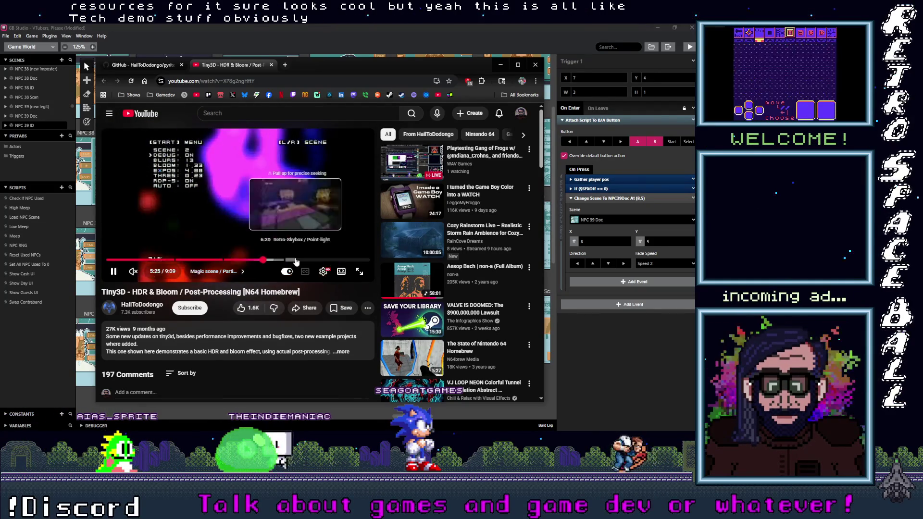
{"action": "left_click", "coordinate": [295, 260]}
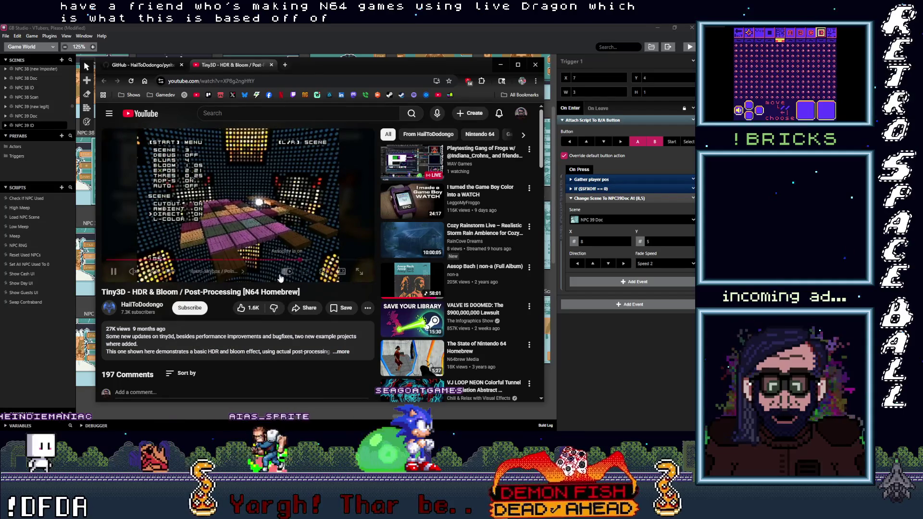
{"action": "left_click", "coordinate": [316, 259]}
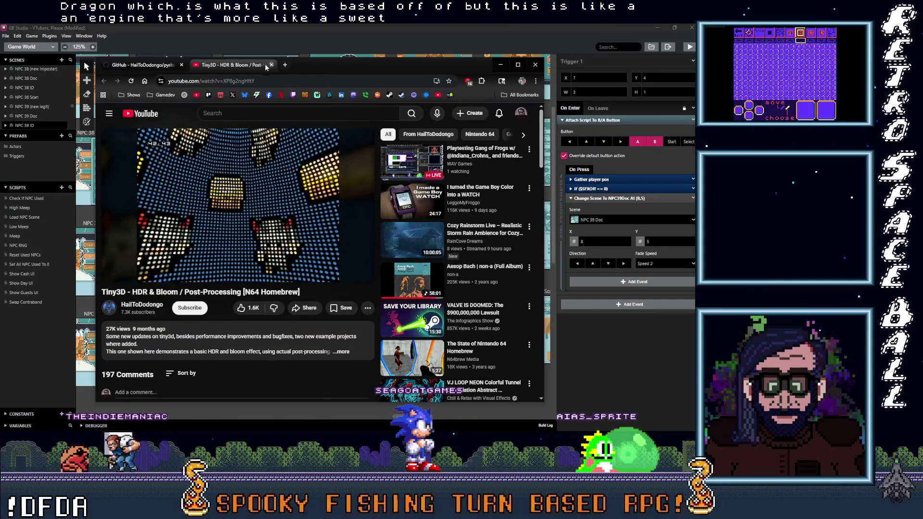
- Close the YouTube video and view pyrite64's editor02.png screenshot
{"action": "middle_click", "coordinate": [250, 65]}
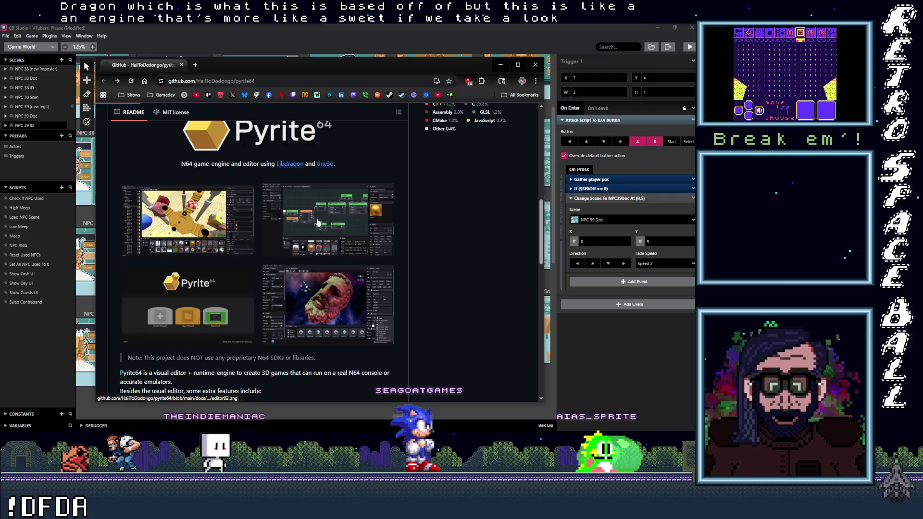
{"action": "left_click", "coordinate": [317, 223]}
{"action": "scroll", "coordinate": [397, 332], "scroll_direction": "down", "scroll_amount": 2}
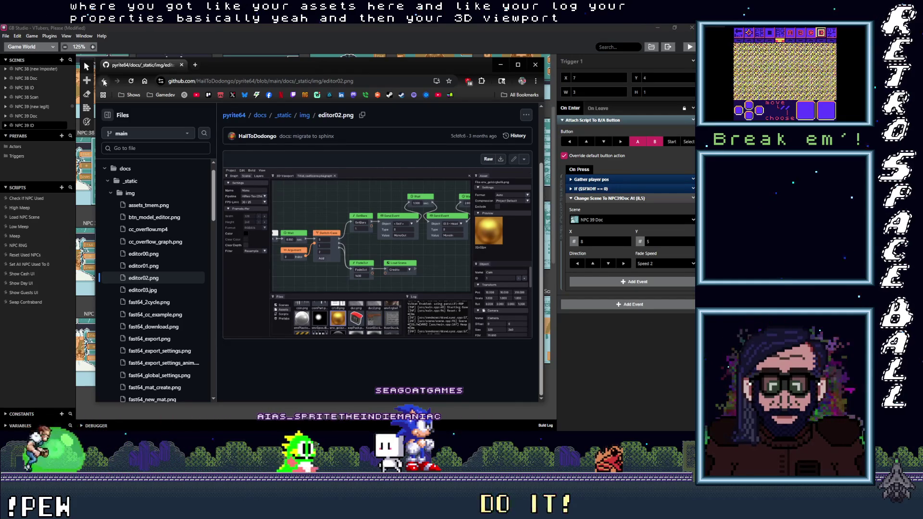
- Go back to the pyrite64 README and open editor00.png instead
{"action": "left_click", "coordinate": [104, 82]}
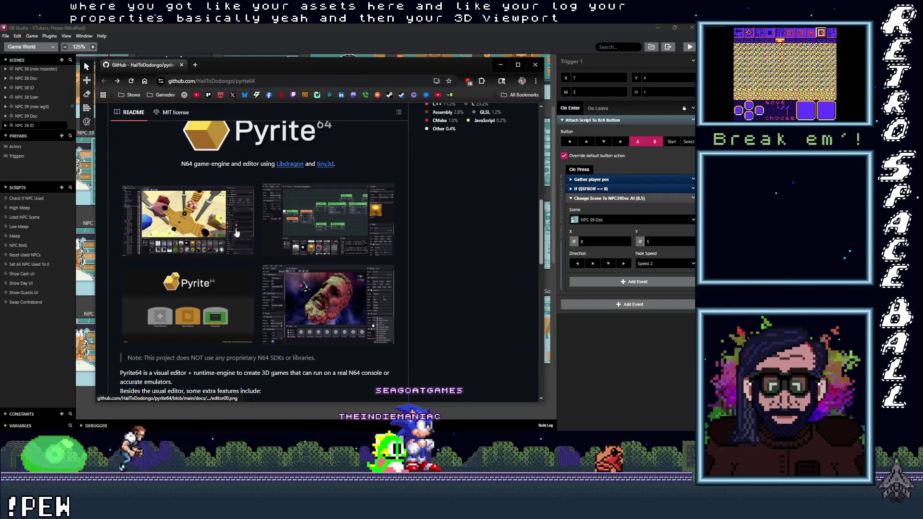
{"action": "left_click", "coordinate": [148, 234]}
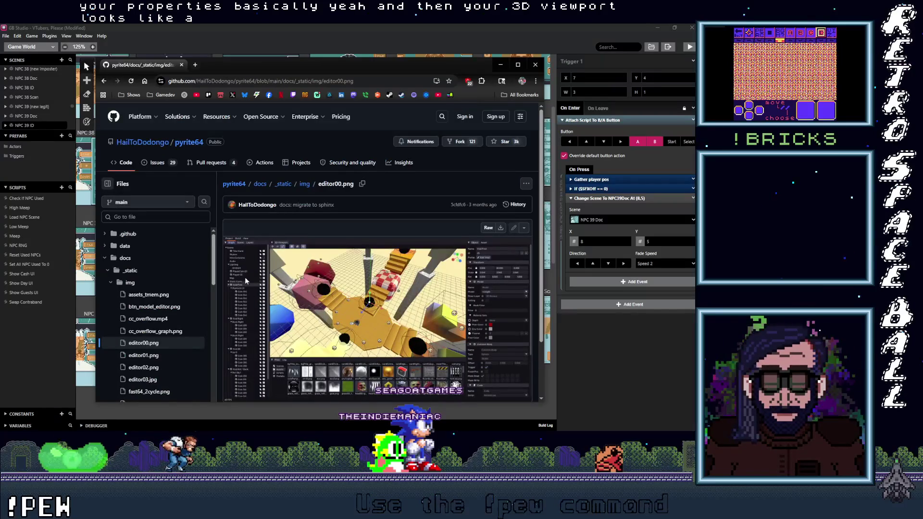
{"action": "scroll", "coordinate": [245, 277], "scroll_direction": "down", "scroll_amount": 2}
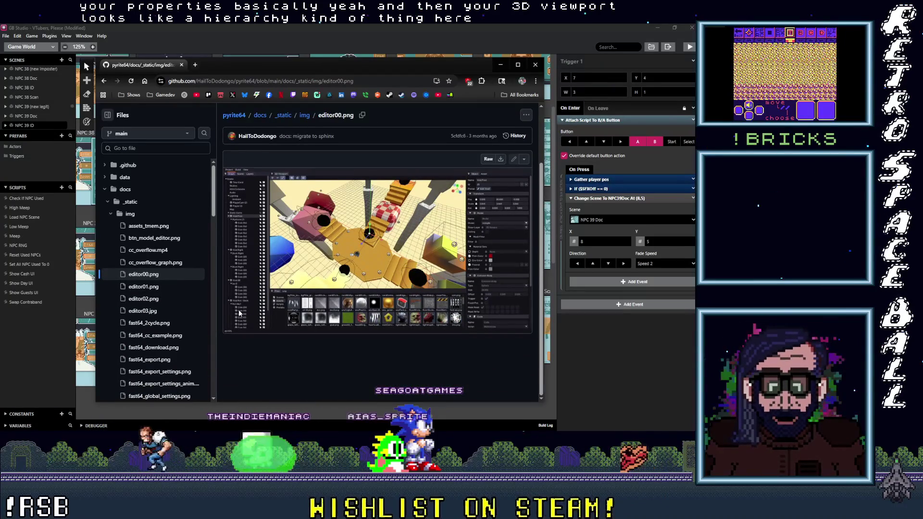
{"action": "scroll", "coordinate": [239, 313], "scroll_direction": "up", "scroll_amount": 1}
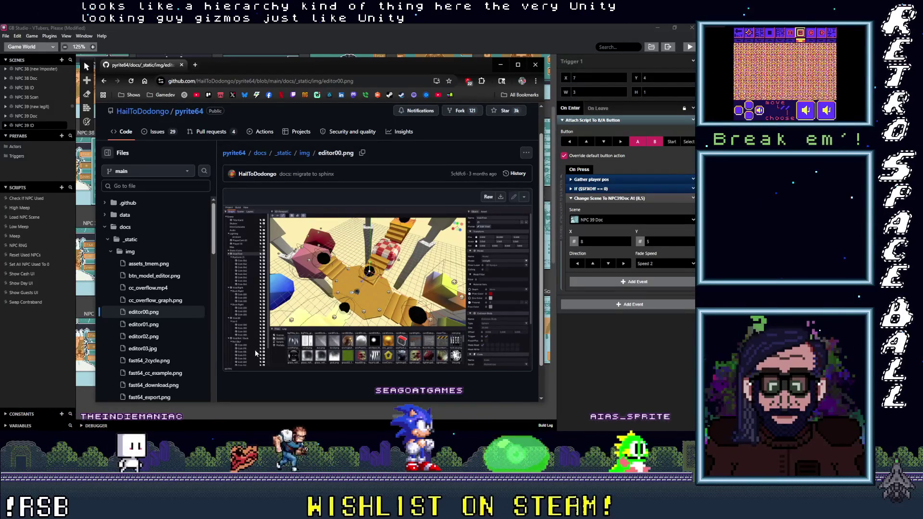
- View assets_tmem.png, cc_overflow.mp4, cc_overflow_graph.png and editor01.png in docs/_static/img
{"action": "left_click", "coordinate": [149, 263]}
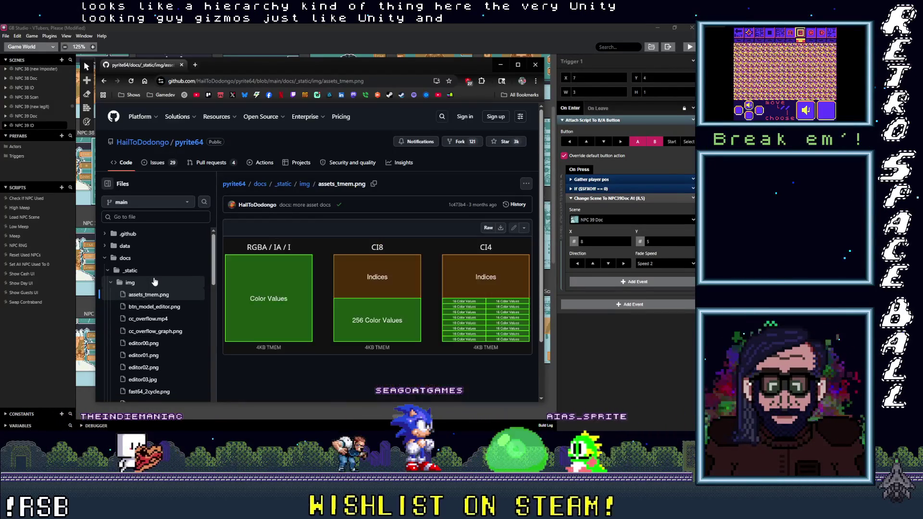
{"action": "left_click", "coordinate": [149, 319]}
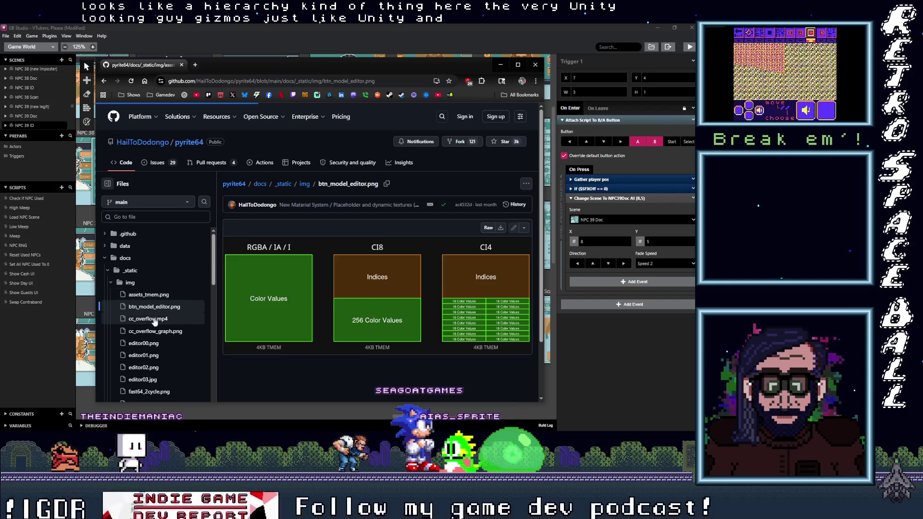
{"action": "left_click", "coordinate": [156, 333]}
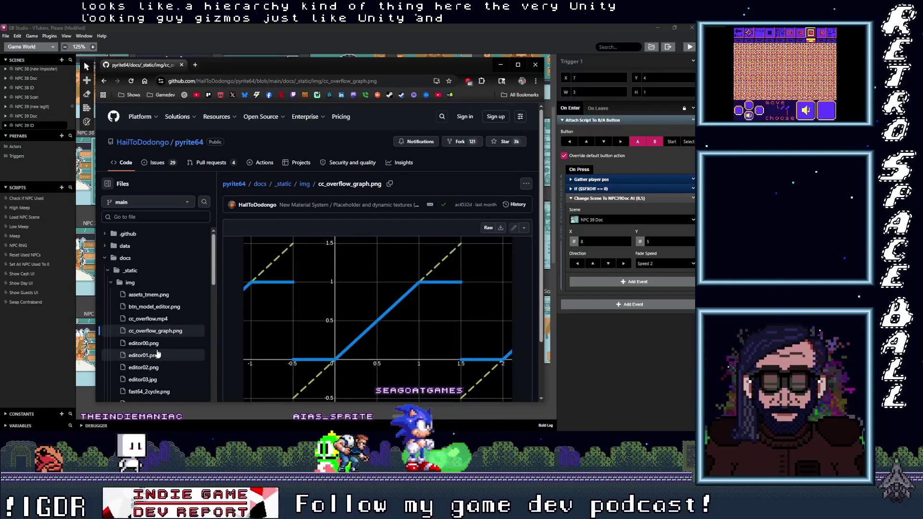
{"action": "left_click", "coordinate": [166, 358]}
{"action": "scroll", "coordinate": [150, 336], "scroll_direction": "down", "scroll_amount": 3}
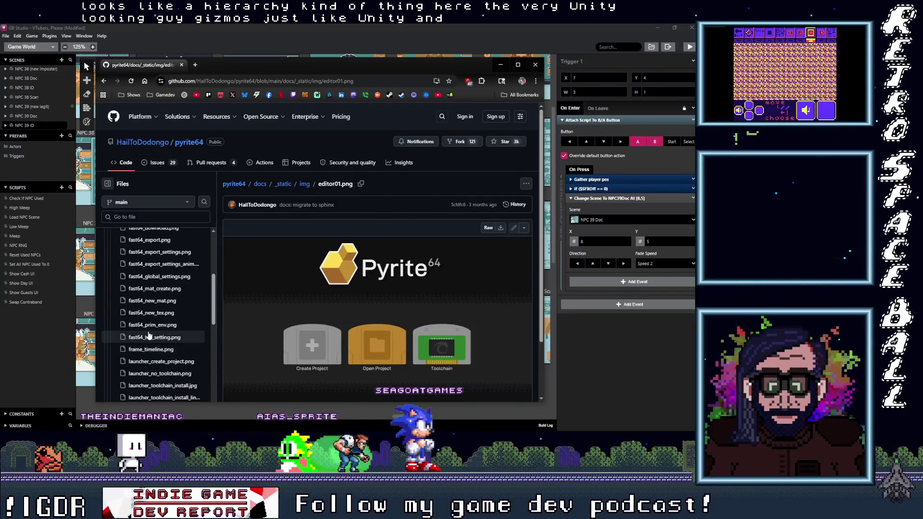
{"action": "scroll", "coordinate": [149, 332], "scroll_direction": "down", "scroll_amount": 3}
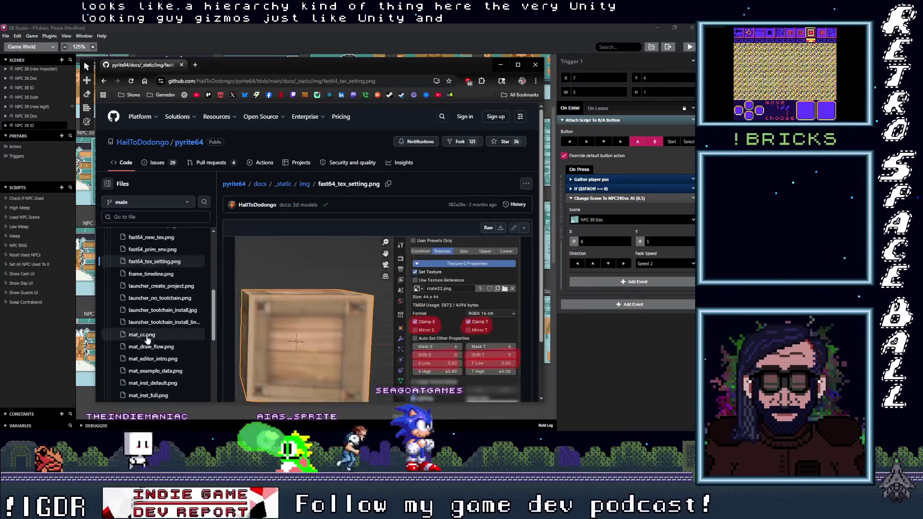
- View fast64_prim_env.png, fast64_new_tex.png and mat_editor_intro.png, then minimize the browser
{"action": "left_click", "coordinate": [160, 250]}
{"action": "left_click", "coordinate": [163, 238]}
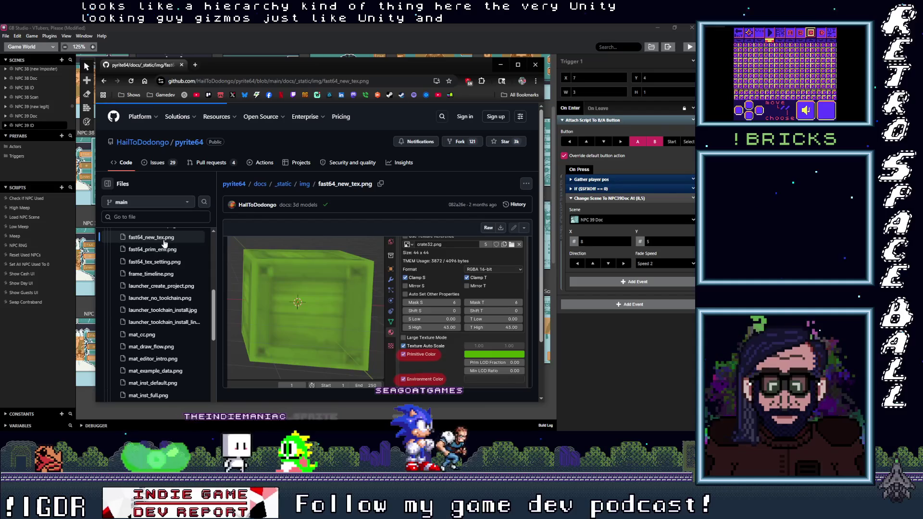
{"action": "left_click", "coordinate": [163, 359]}
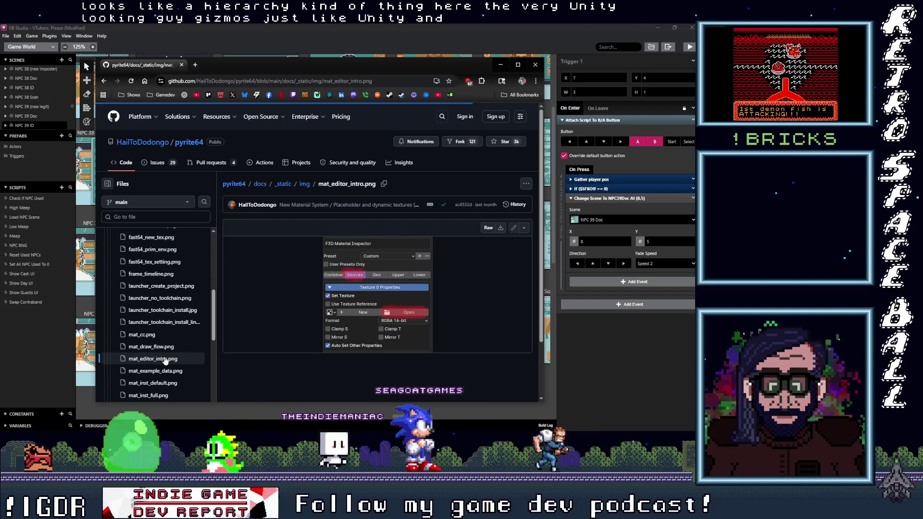
{"action": "scroll", "coordinate": [376, 353], "scroll_direction": "down", "scroll_amount": 2}
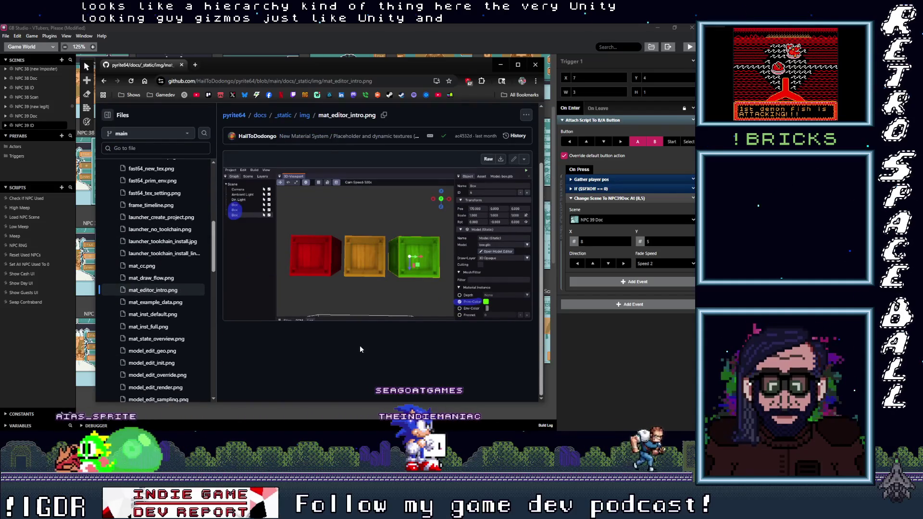
{"action": "scroll", "coordinate": [353, 344], "scroll_direction": "up", "scroll_amount": 1}
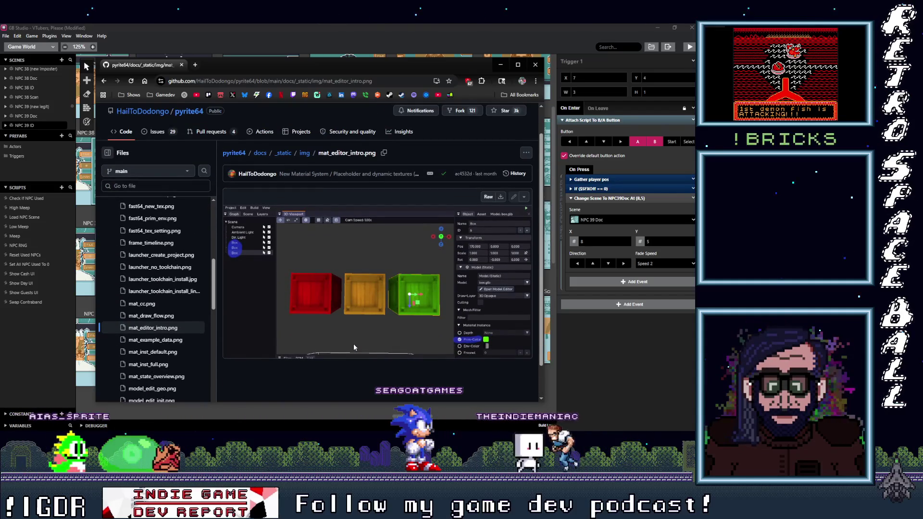
{"action": "scroll", "coordinate": [353, 344], "scroll_direction": "up", "scroll_amount": 1}
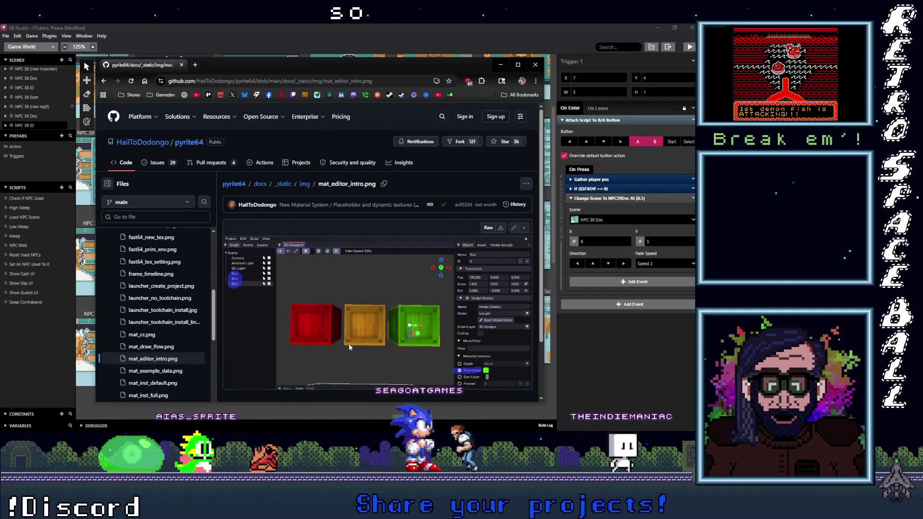
{"action": "scroll", "coordinate": [116, 318], "scroll_direction": "down", "scroll_amount": 10}
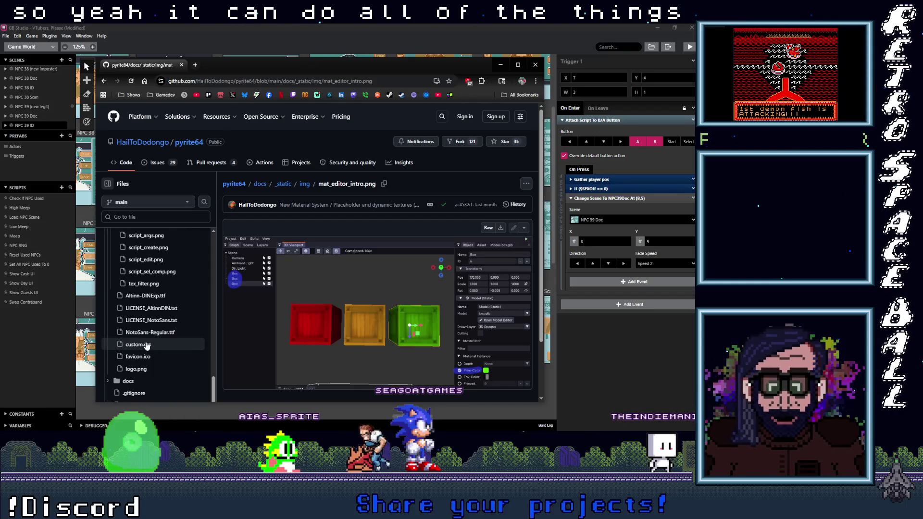
{"action": "scroll", "coordinate": [147, 346], "scroll_direction": "up", "scroll_amount": 10}
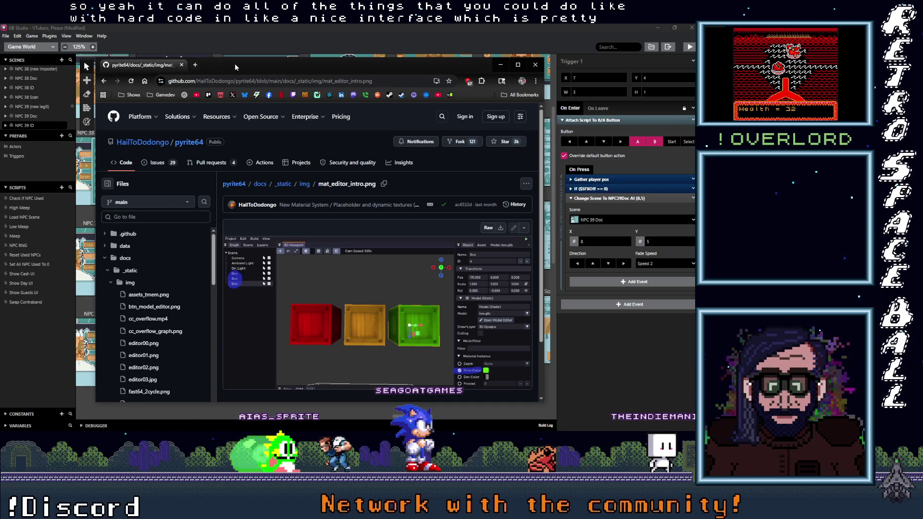
{"action": "left_click", "coordinate": [501, 64]}
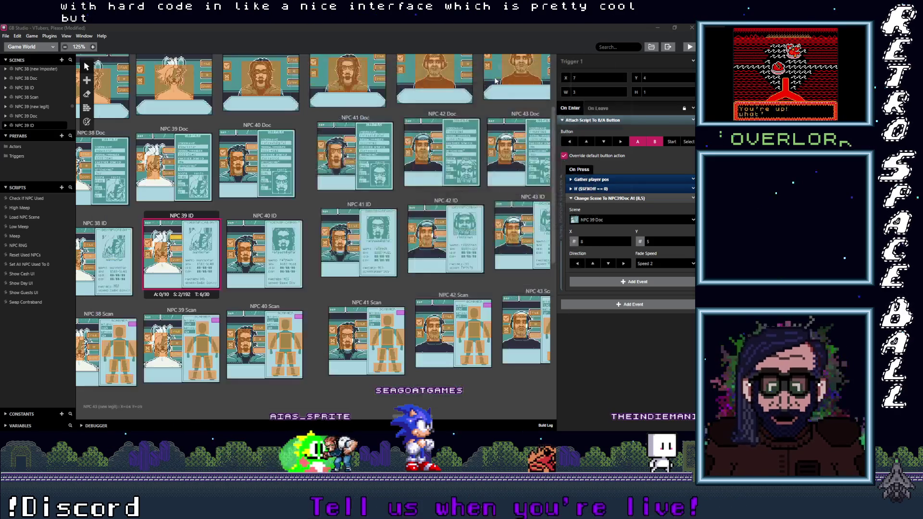
- Inspect NPC 39 ID's triggers to NPC 39 Scan, NPC 39 (new legit) and NPC39Doc, then NPC 40 ID's trigger
{"action": "left_click", "coordinate": [178, 259]}
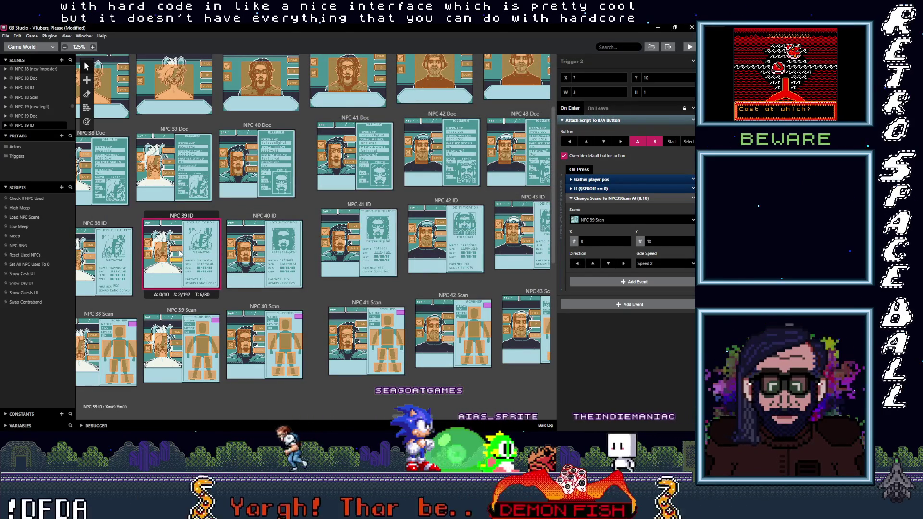
{"action": "left_click", "coordinate": [177, 259]}
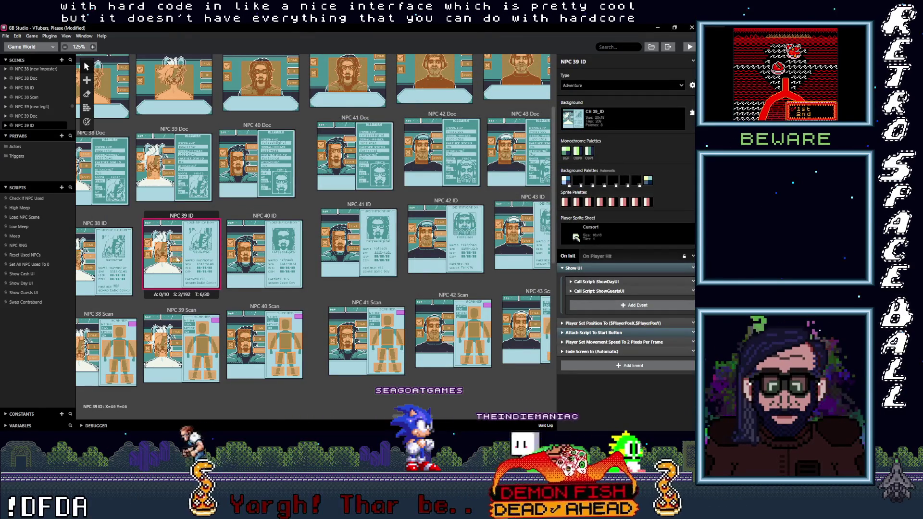
{"action": "left_click", "coordinate": [177, 265]}
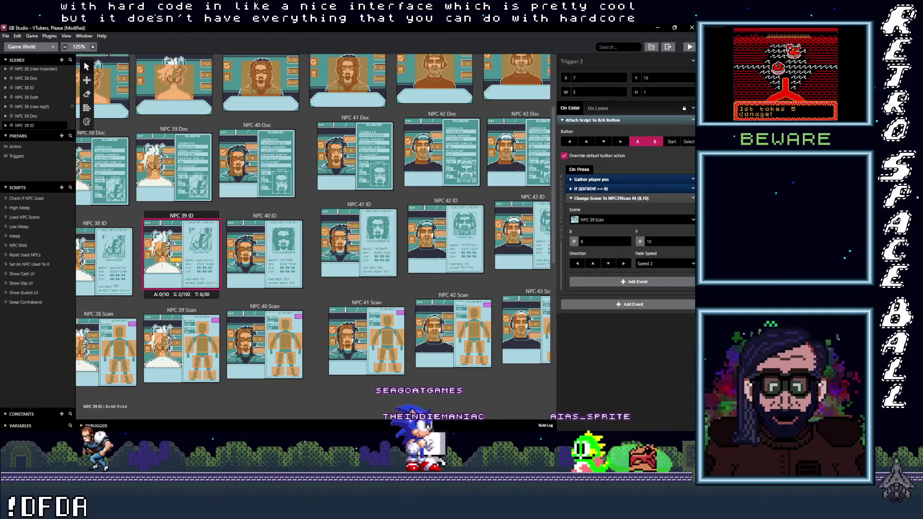
{"action": "left_click", "coordinate": [179, 250]}
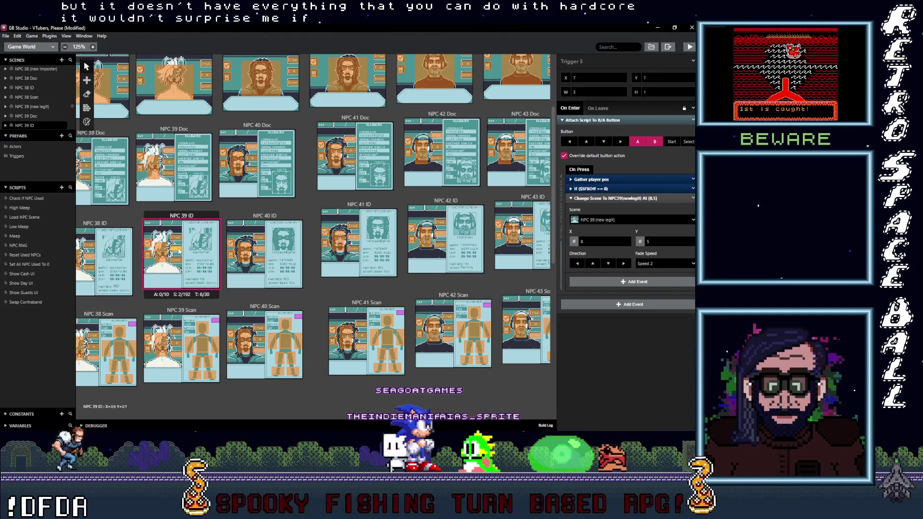
{"action": "left_click", "coordinate": [175, 237]}
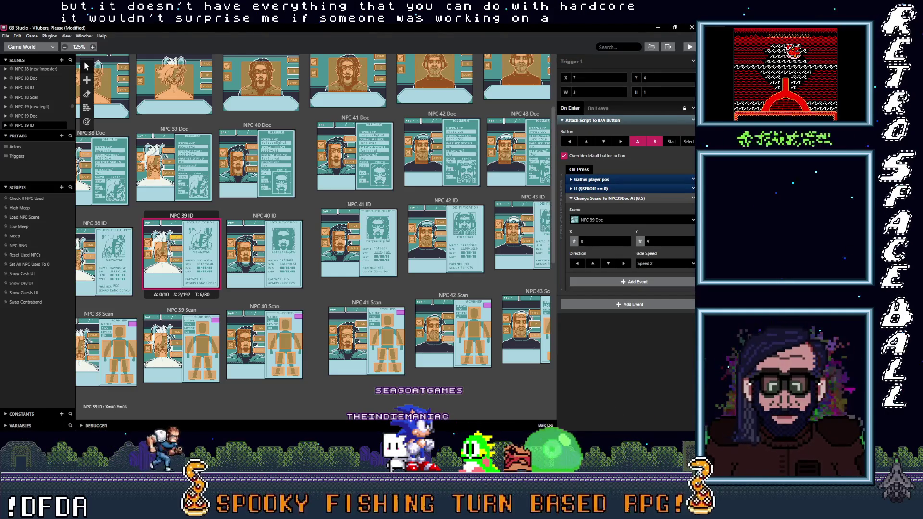
{"action": "left_click", "coordinate": [161, 252]}
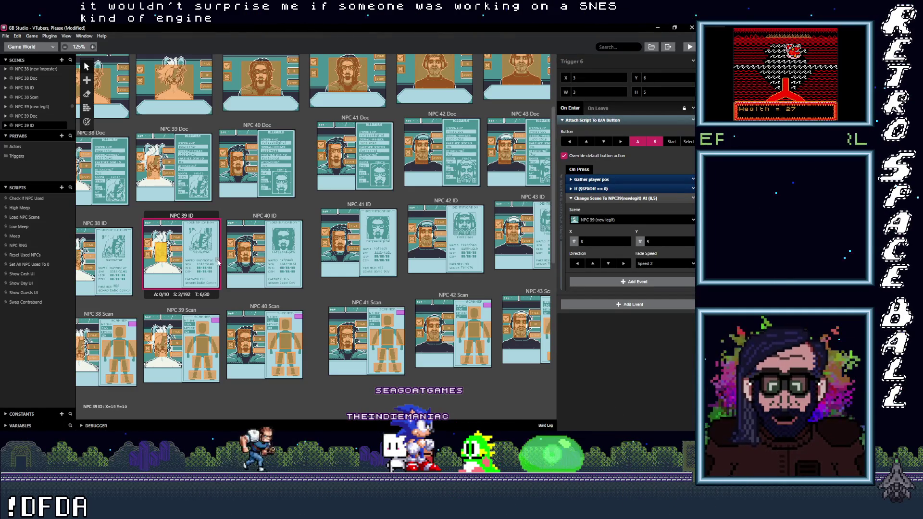
{"action": "left_click", "coordinate": [245, 253]}
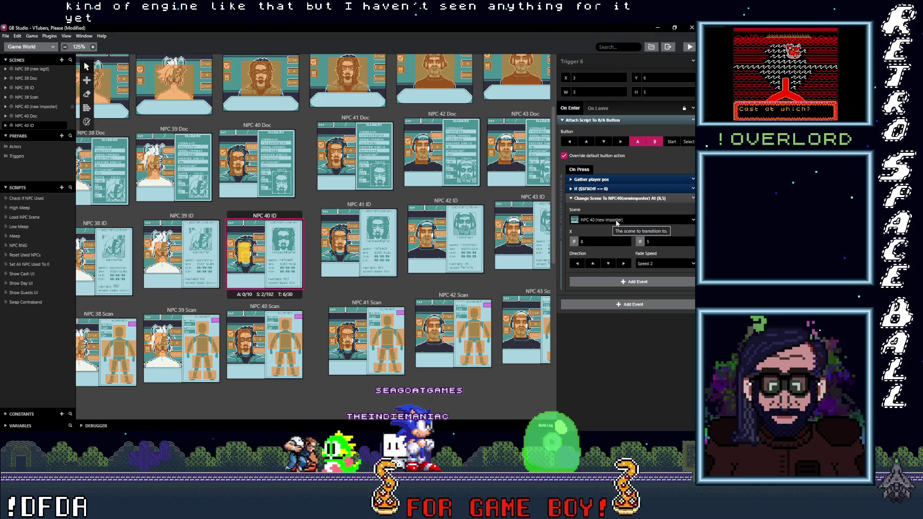
- Retarget the NPC 40 ID trigger from NPC 26 (new imposter) to NPC 40 (new imposter)
{"action": "left_click", "coordinate": [262, 250]}
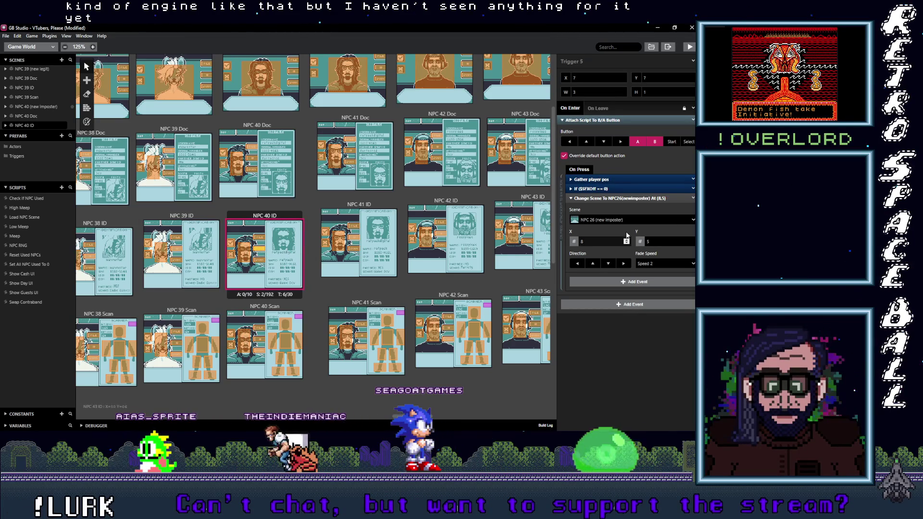
{"action": "left_click", "coordinate": [622, 219]}
{"action": "type", "text": "40"}
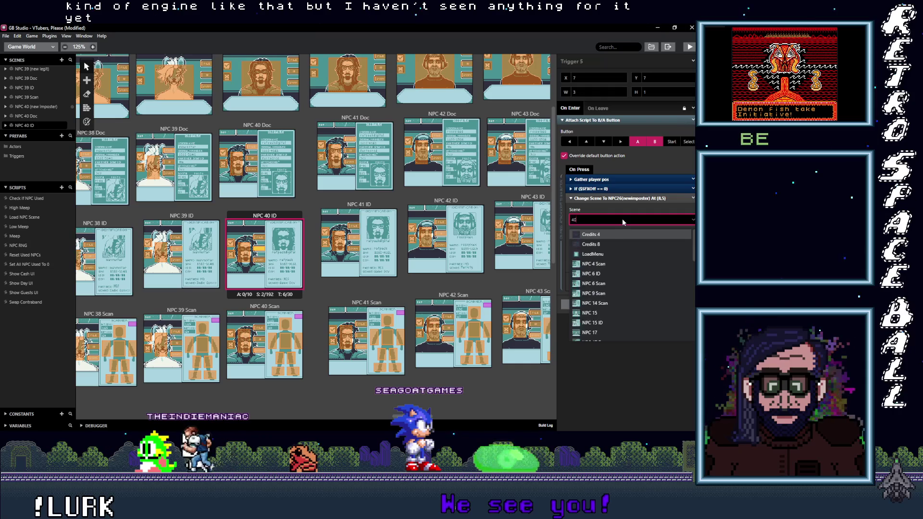
{"action": "type", "text": " ("}
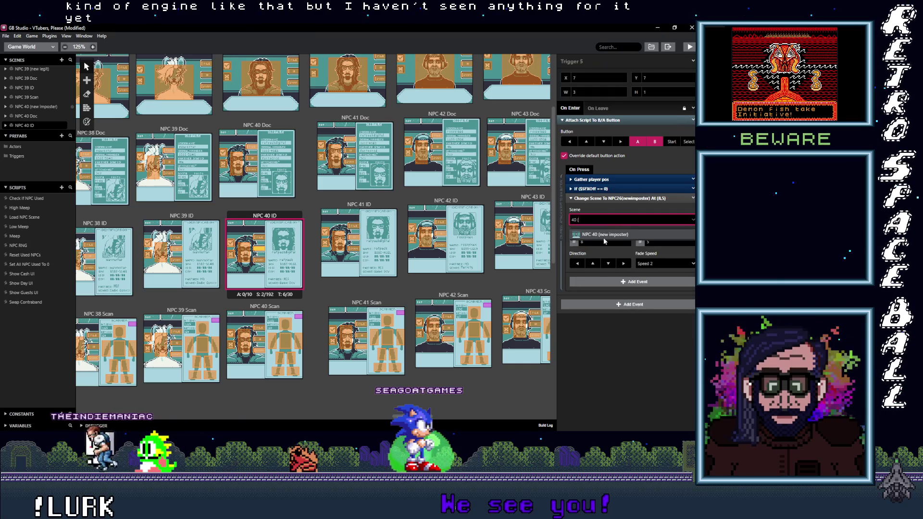
{"action": "left_click", "coordinate": [534, 224]}
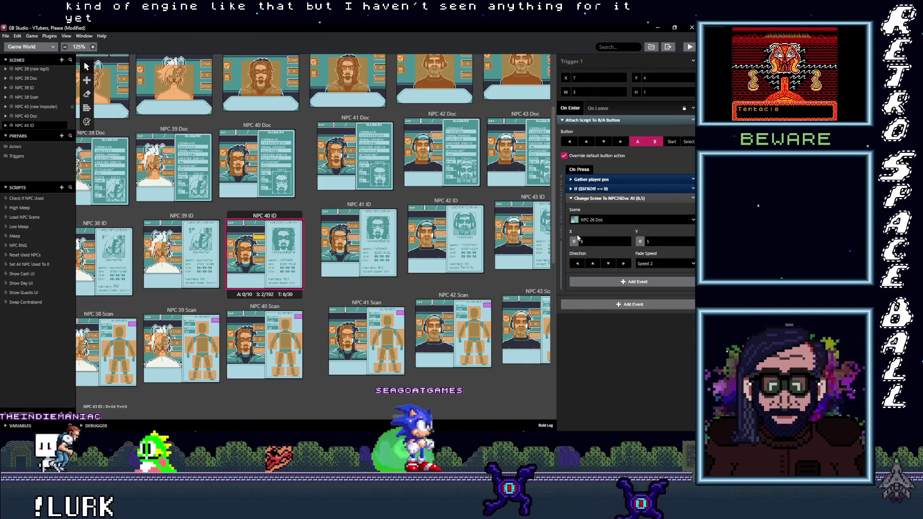
- Retarget the NPC 26 Doc trigger to NPC 40 Doc, then search the next trigger's scenes for NPC 40 Scan
{"action": "left_click", "coordinate": [600, 221]}
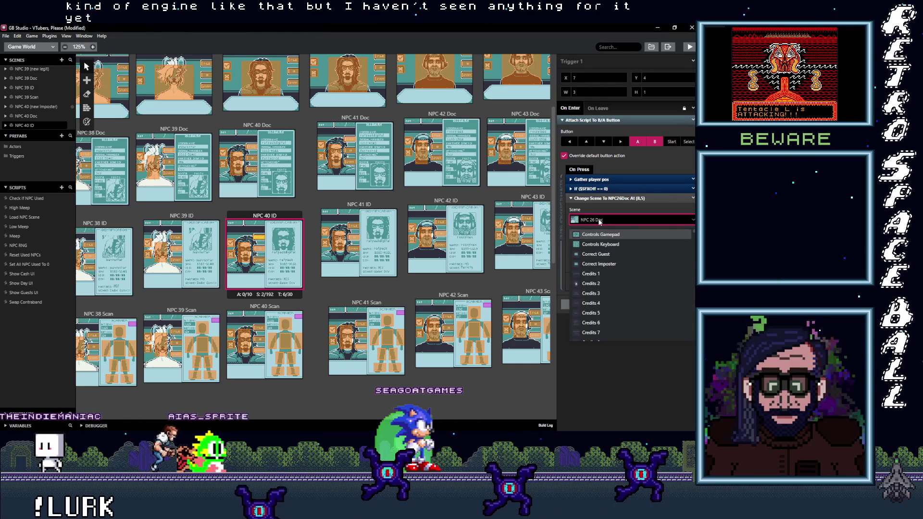
{"action": "type", "text": "40 D"}
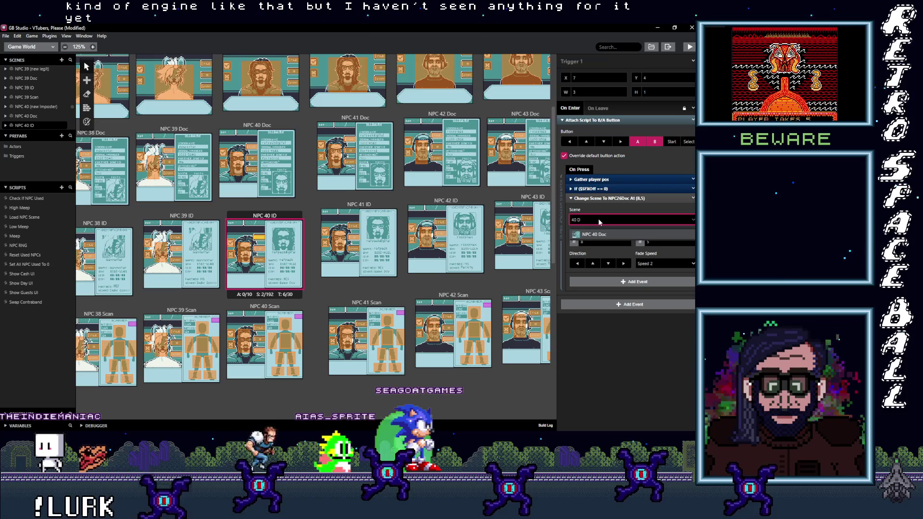
{"action": "left_click", "coordinate": [257, 263]}
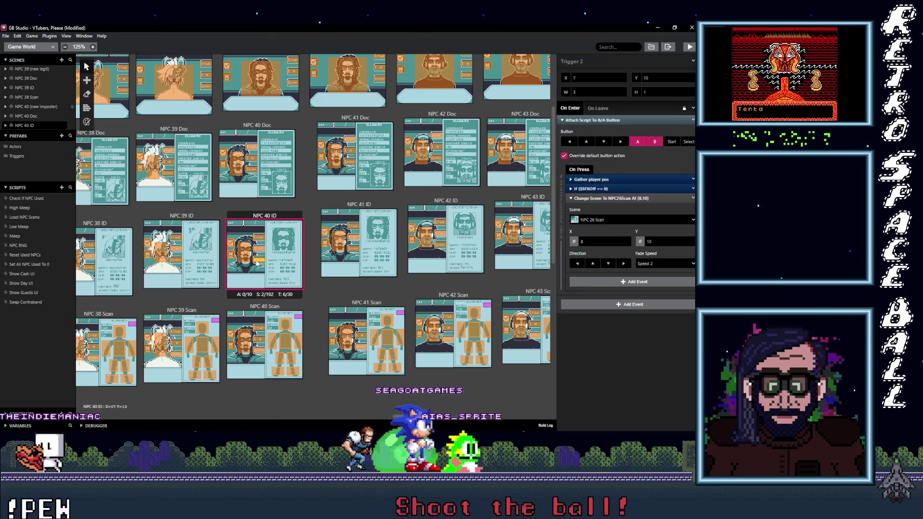
{"action": "left_click", "coordinate": [619, 221]}
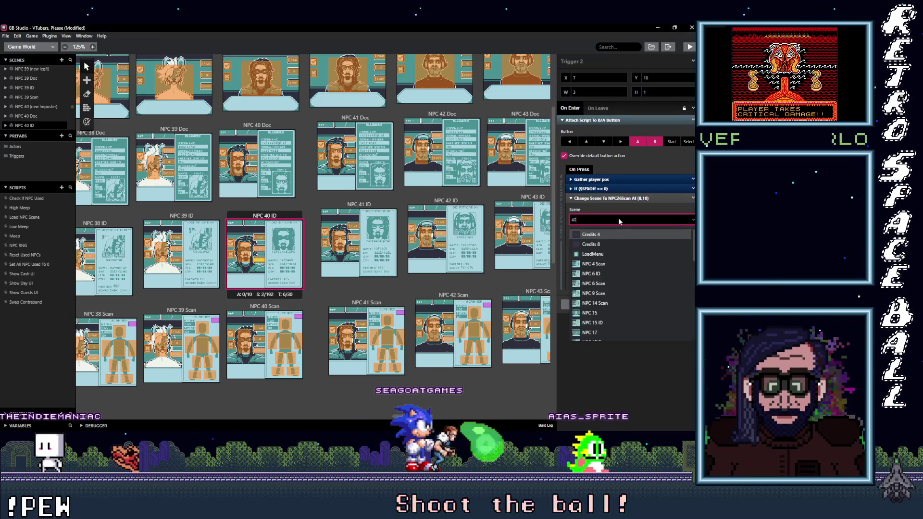
{"action": "type", "text": "NPC 40 Scan"}
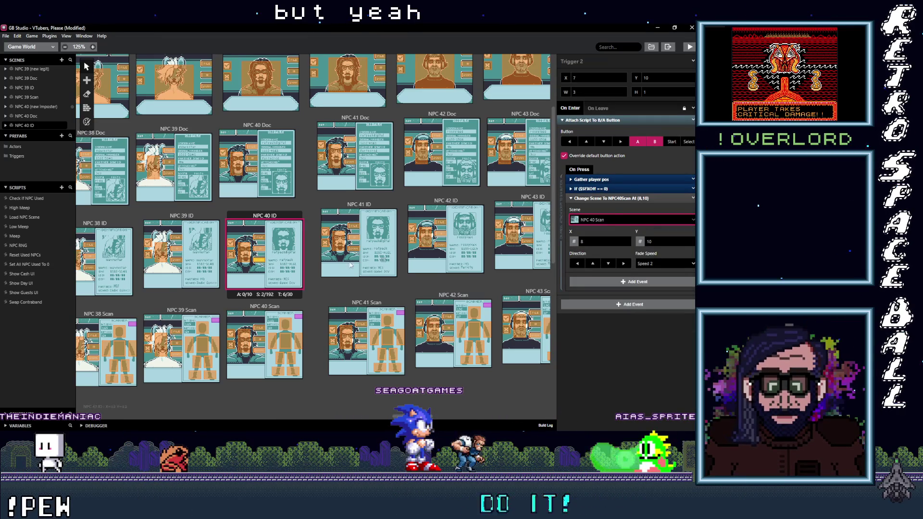
- Review the NPC 40 ID triggers, then bring up an NPC 41 ID trigger's destination scene list
{"action": "left_click", "coordinate": [258, 251]}
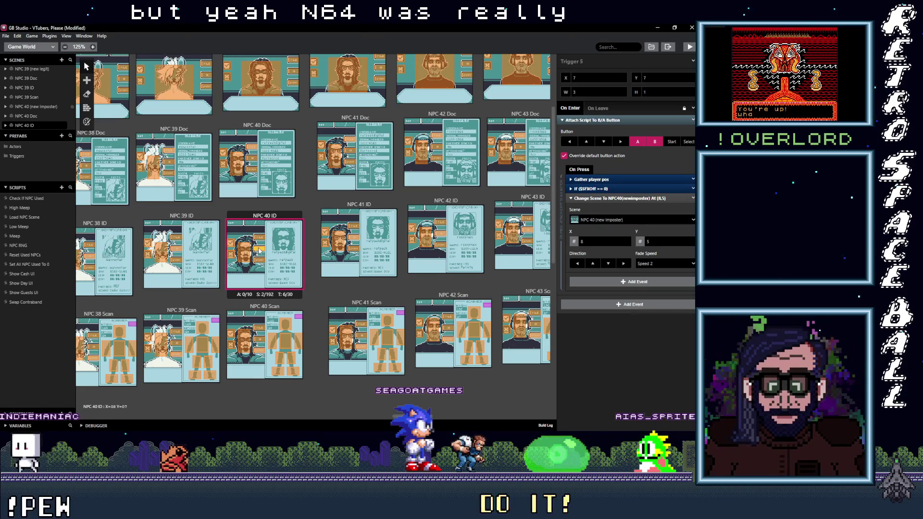
{"action": "left_click", "coordinate": [262, 239]}
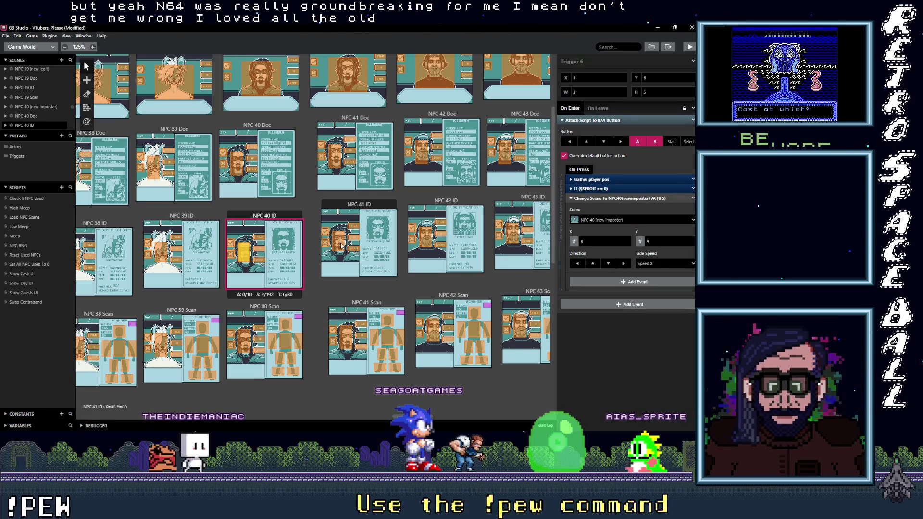
{"action": "left_click", "coordinate": [339, 242]}
{"action": "left_click", "coordinate": [631, 220]}
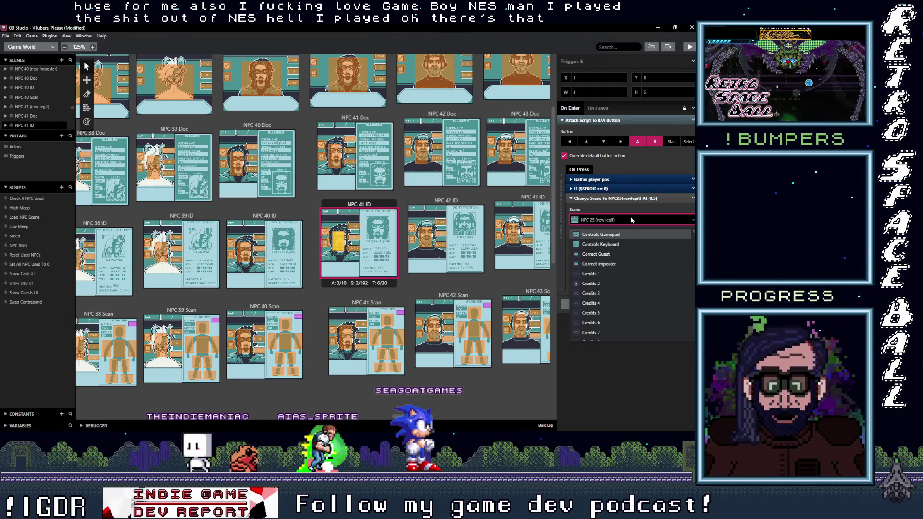
- Set NPC 41 ID's Trigger 6 destination to NPC 41 (new legit)
{"action": "left_click", "coordinate": [627, 220]}
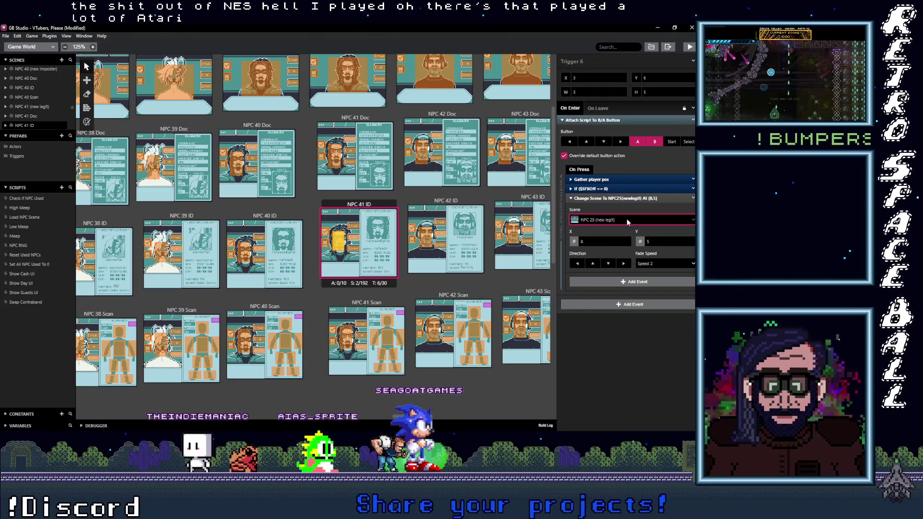
{"action": "left_click", "coordinate": [627, 220]}
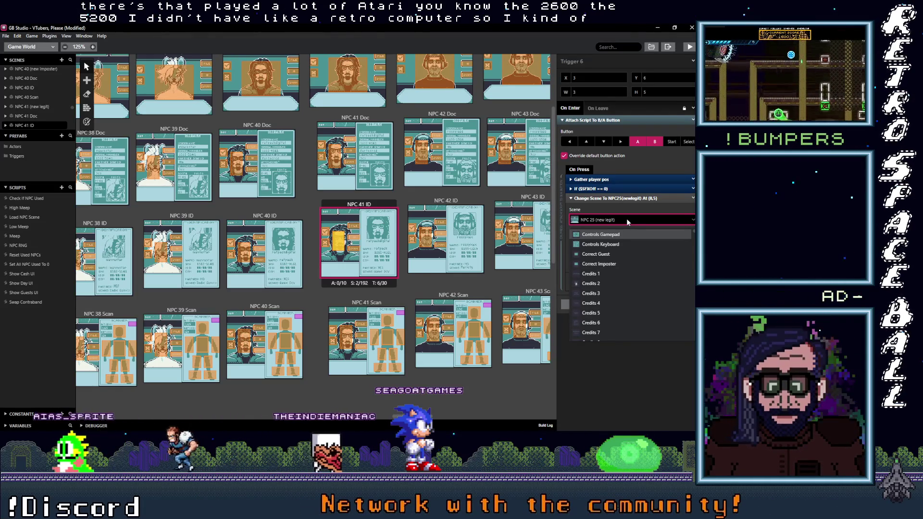
{"action": "type", "text": "4"}
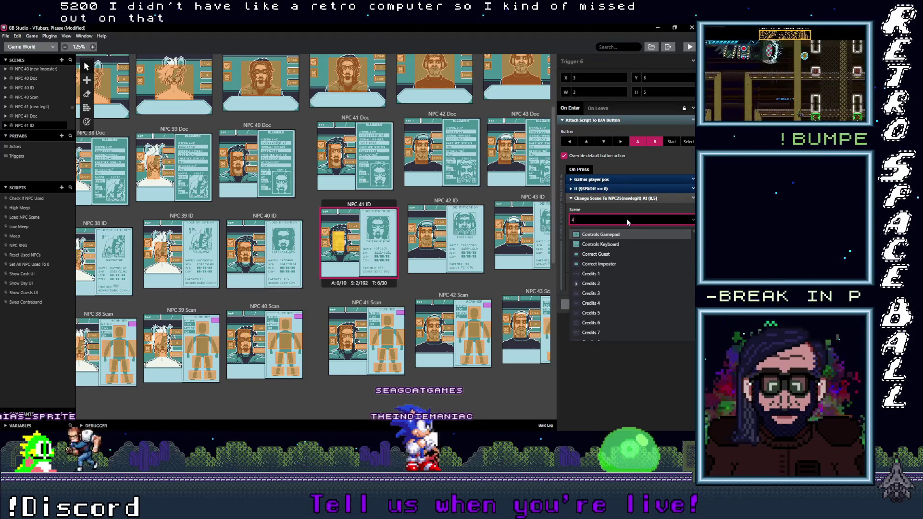
{"action": "type", "text": "1 ("}
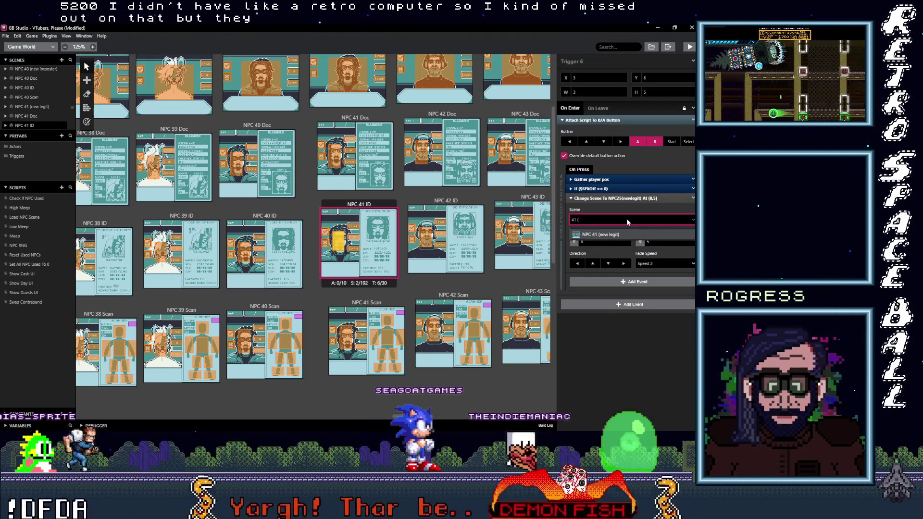
{"action": "left_click", "coordinate": [606, 234]}
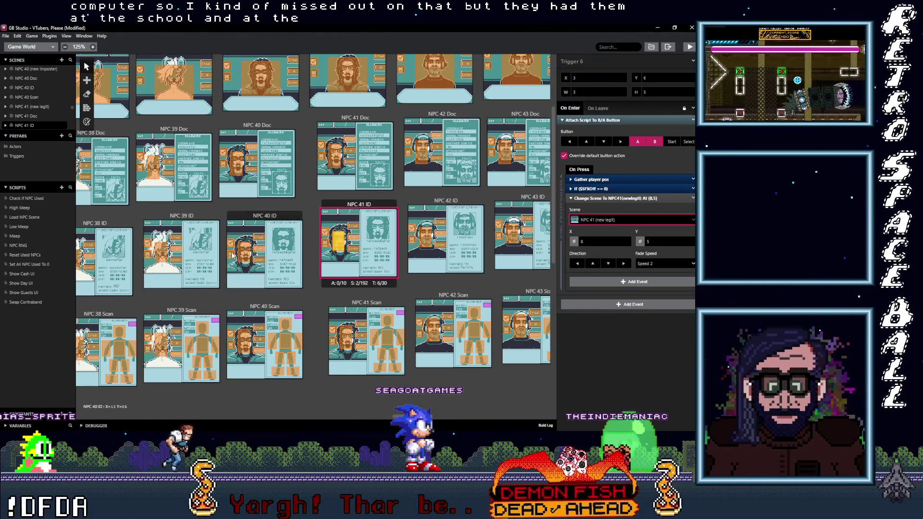
- Check the NPC 40 ID triggers' destinations, then select the NPC 41 ID trigger leading to NPC 25 Scan
{"action": "left_click", "coordinate": [244, 258]}
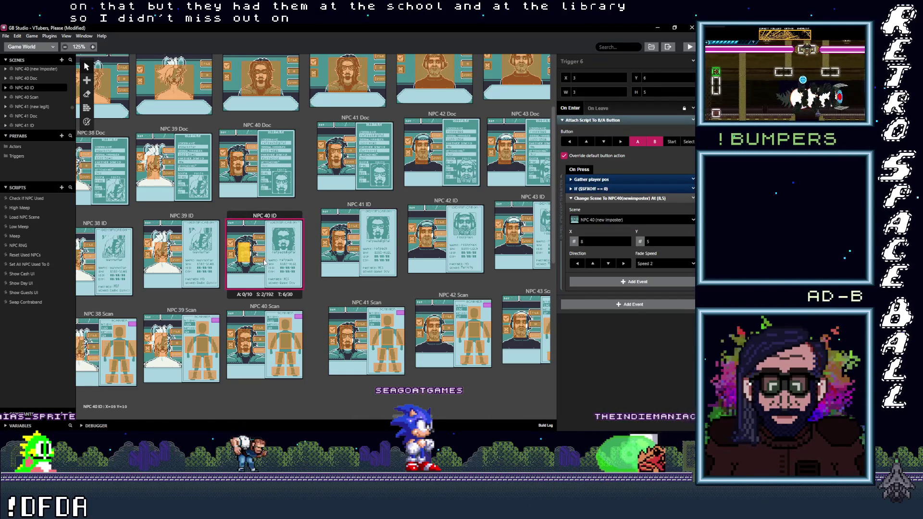
{"action": "left_click", "coordinate": [264, 252]}
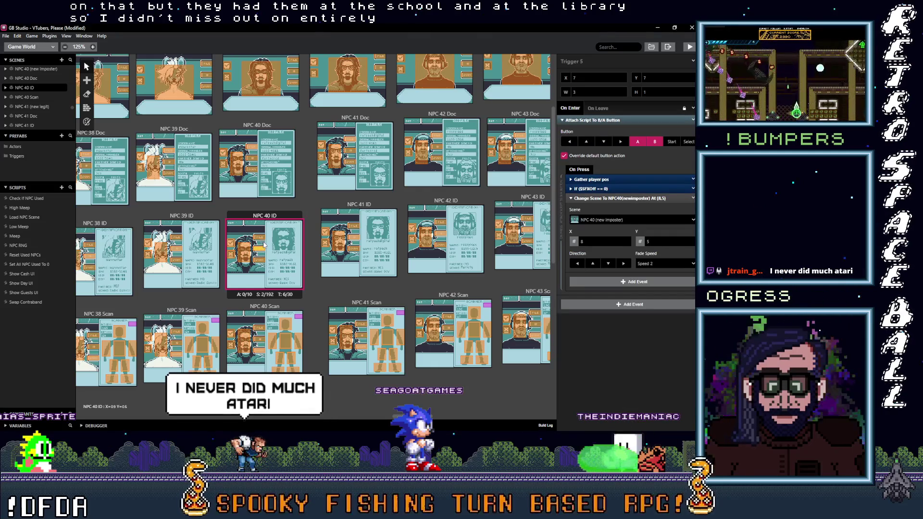
{"action": "left_click", "coordinate": [263, 239]}
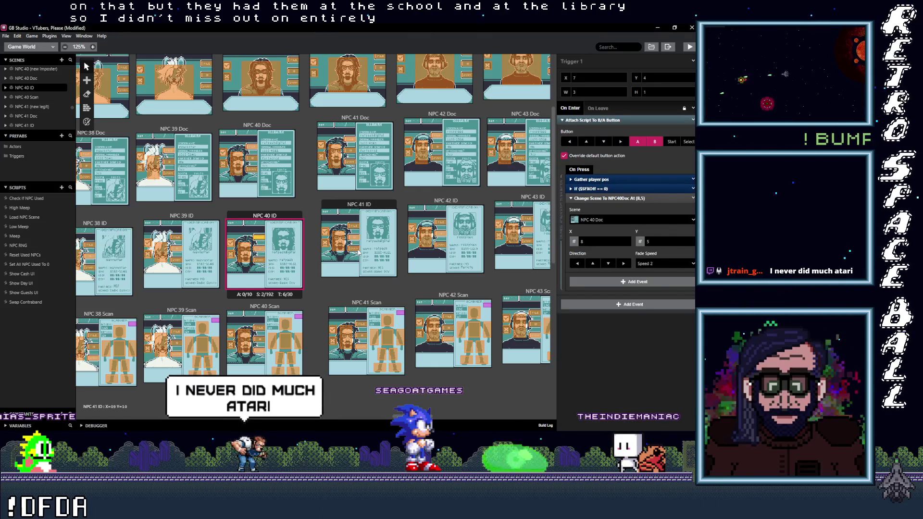
{"action": "left_click", "coordinate": [358, 250]}
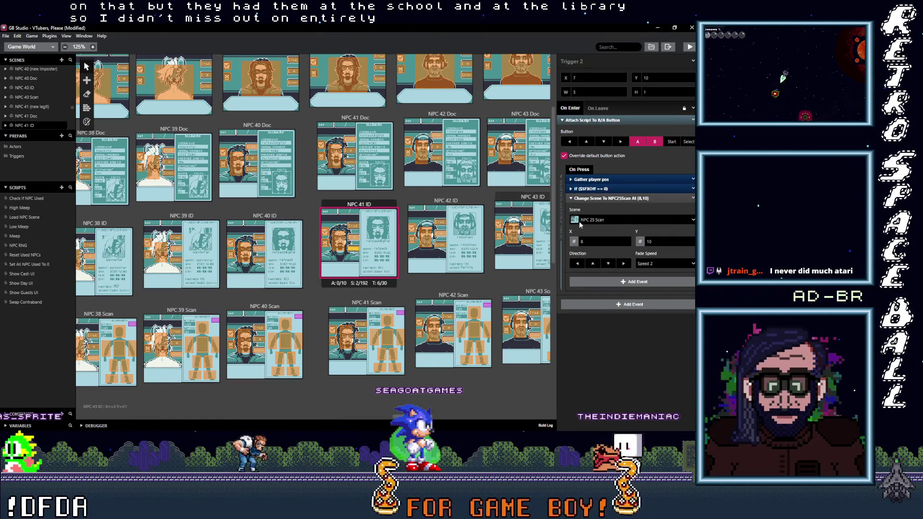
- Retarget the NPC 25 Scan trigger to NPC 41 ID and the NPC 25 (new legit) trigger to NPC 41 (new legit)
{"action": "left_click", "coordinate": [610, 219]}
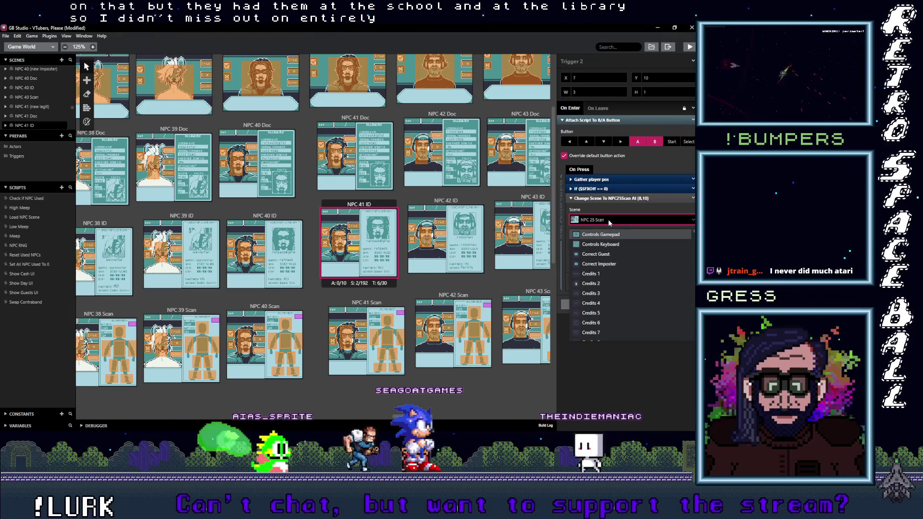
{"action": "type", "text": "41 I"}
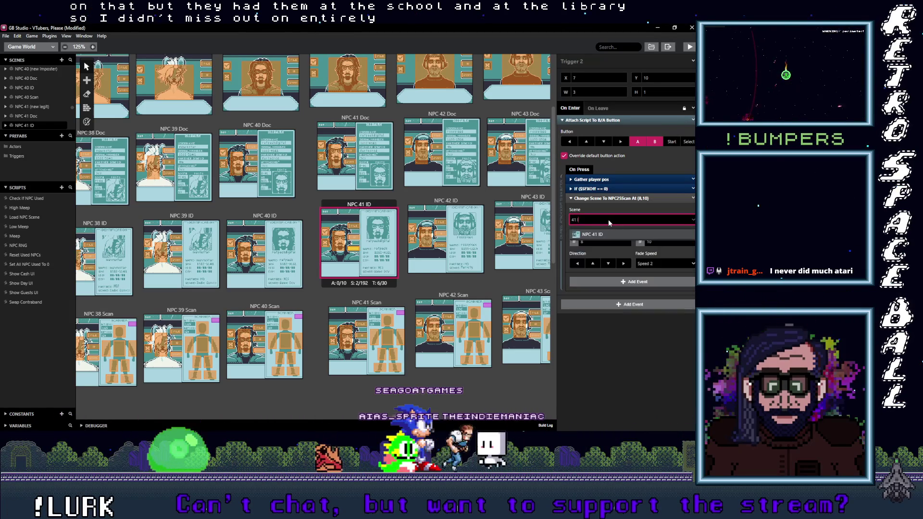
{"action": "left_click", "coordinate": [602, 236]}
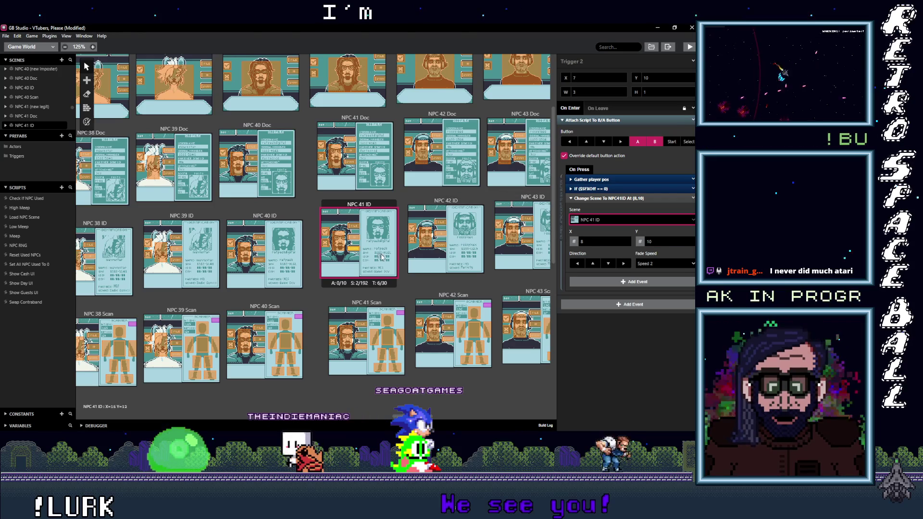
{"action": "left_click", "coordinate": [354, 239]}
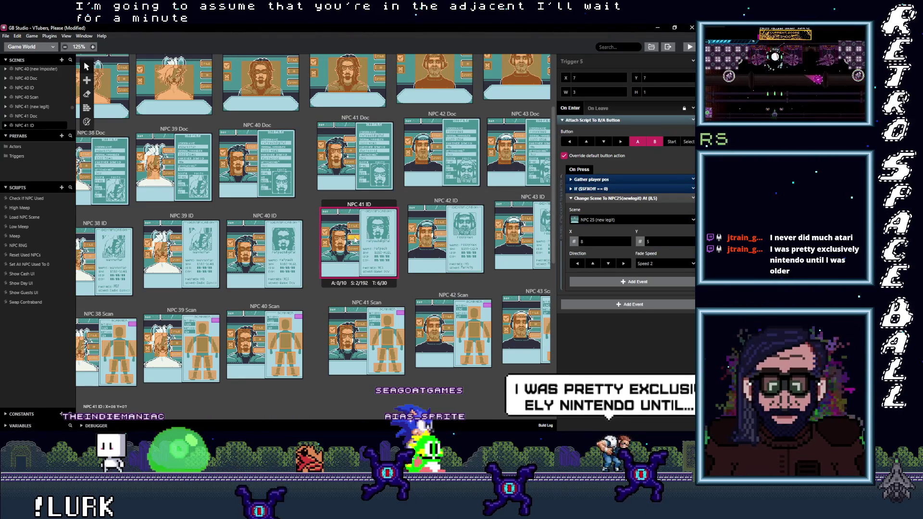
{"action": "left_click", "coordinate": [615, 220]}
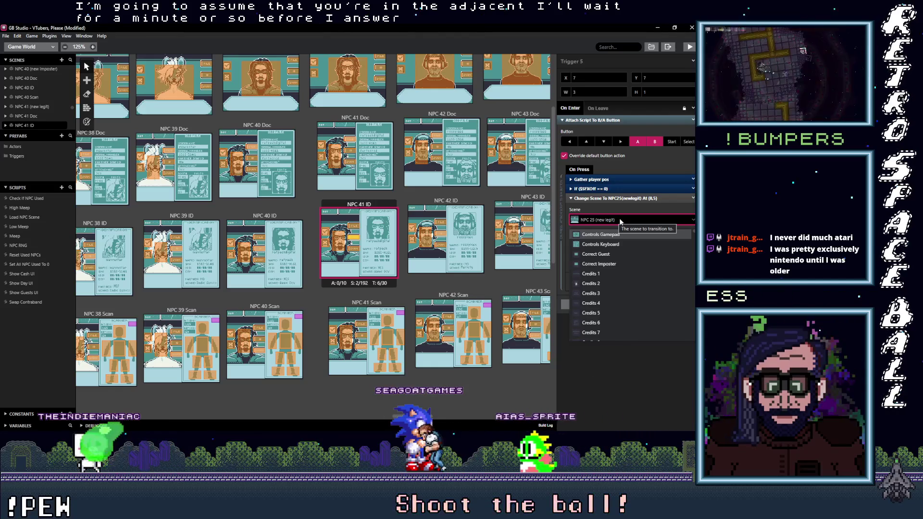
{"action": "type", "text": "41 ("}
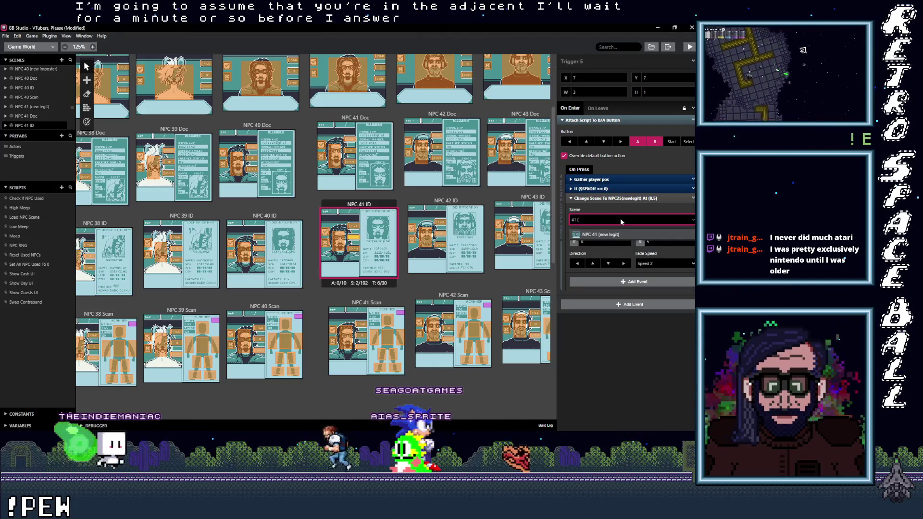
{"action": "left_click", "coordinate": [610, 235]}
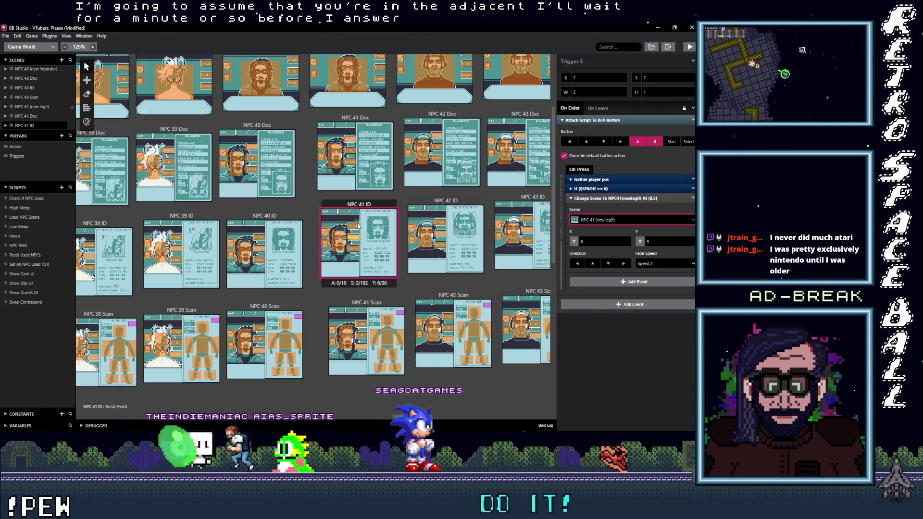
- Point the NPC 25 Doc trigger at NPC 41 ID, then review another NPC 41 ID trigger
{"action": "left_click", "coordinate": [607, 221]}
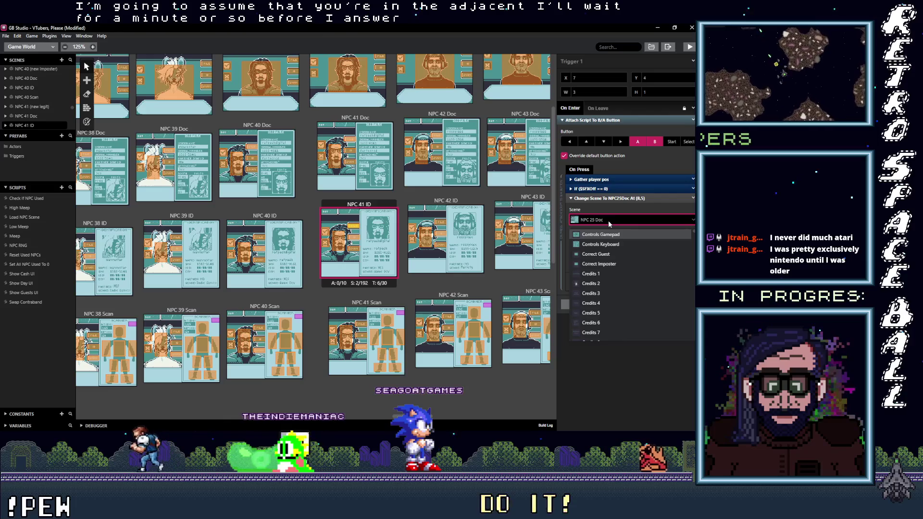
{"action": "type", "text": "41"}
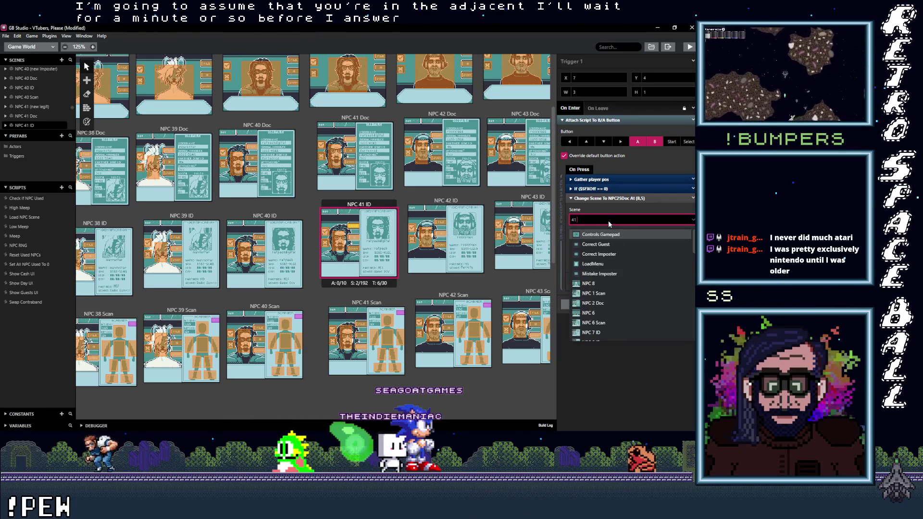
{"action": "key", "text": "Return"}
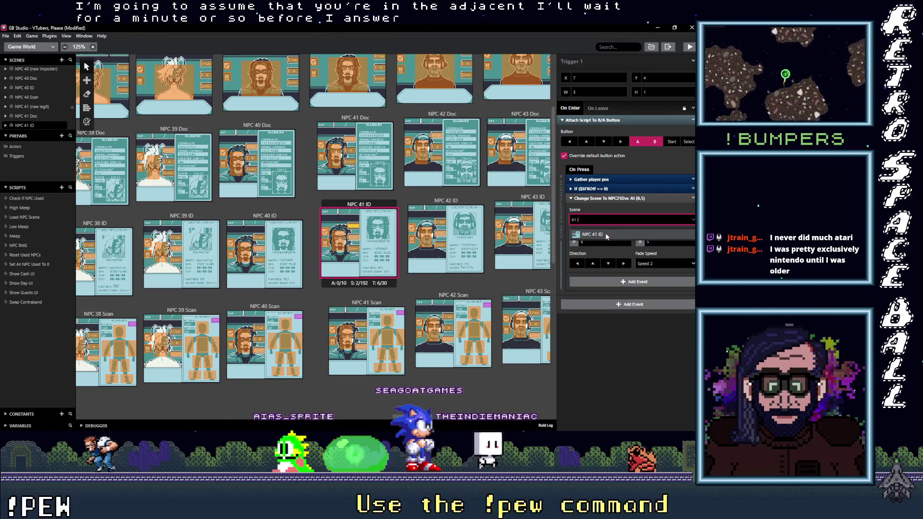
{"action": "left_click", "coordinate": [340, 242]}
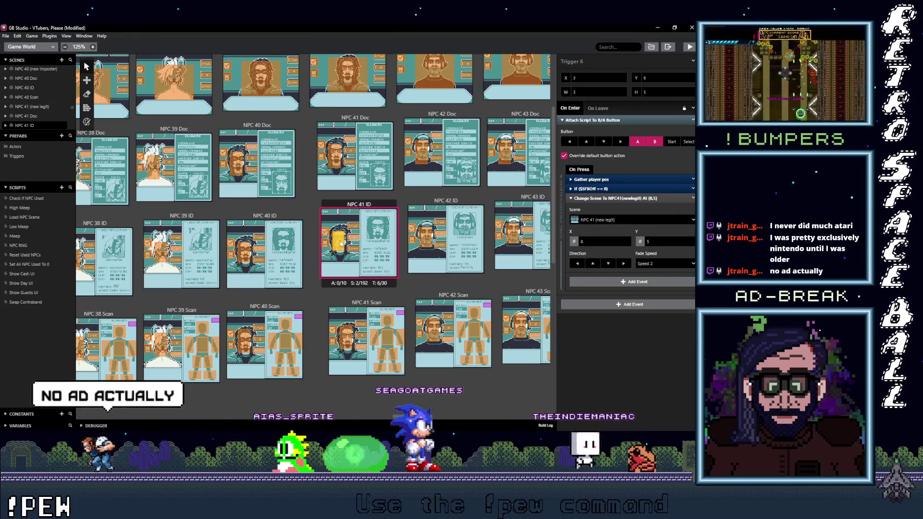
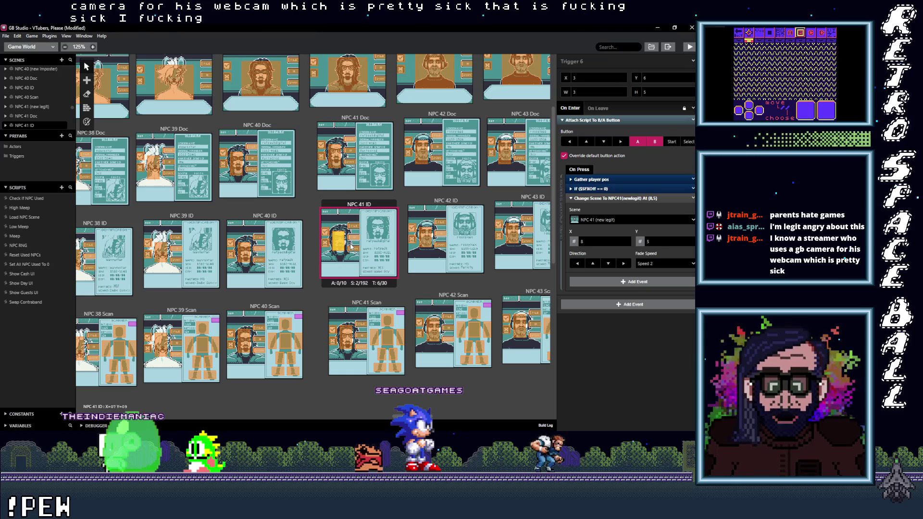
- Review which scenes each NPC 41 ID trigger currently leads to
{"action": "left_click", "coordinate": [354, 252]}
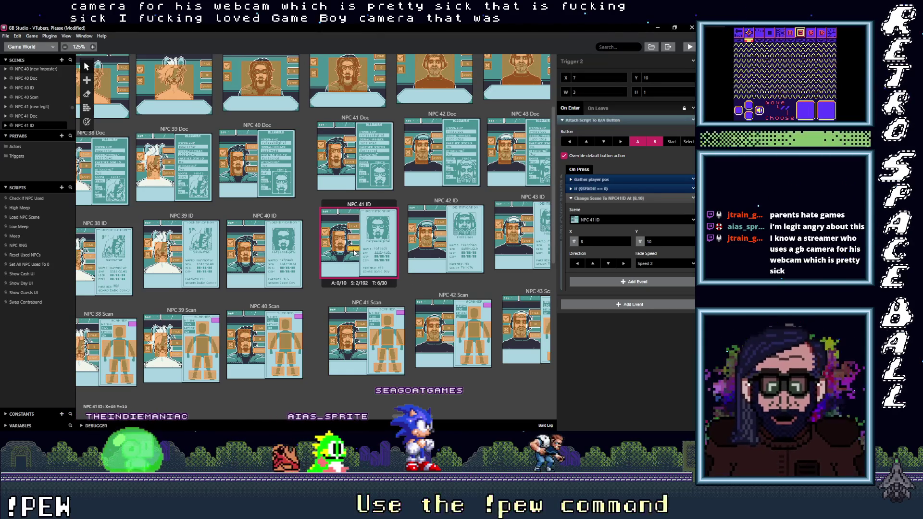
{"action": "left_click", "coordinate": [356, 234]}
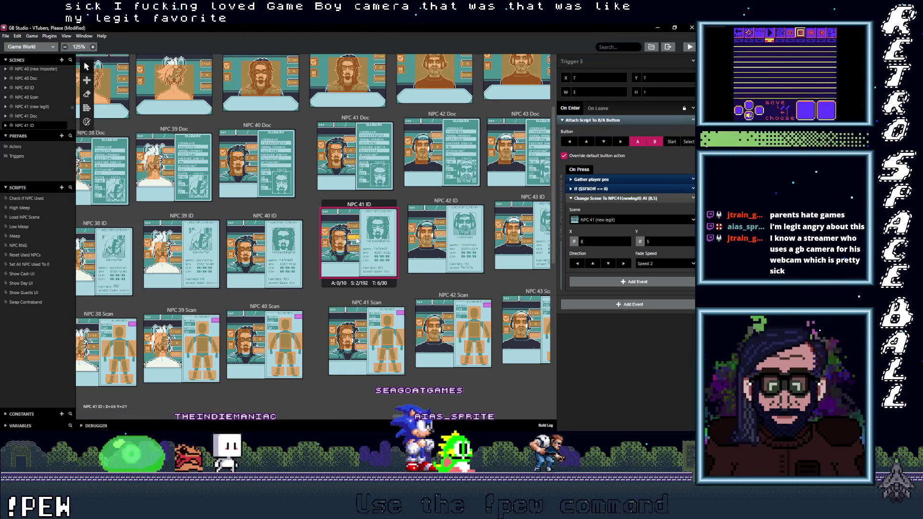
{"action": "left_click", "coordinate": [355, 239]}
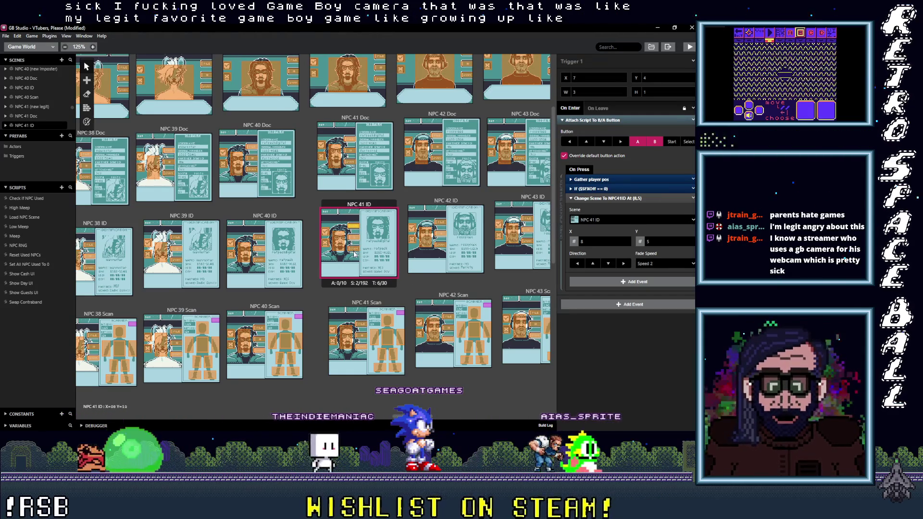
{"action": "left_click", "coordinate": [355, 252]}
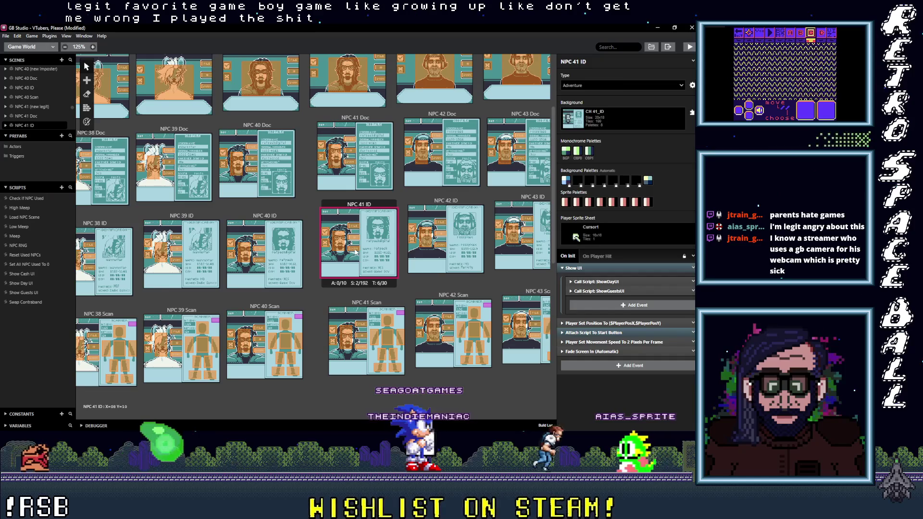
{"action": "left_click", "coordinate": [355, 251]}
{"action": "left_click", "coordinate": [354, 240]}
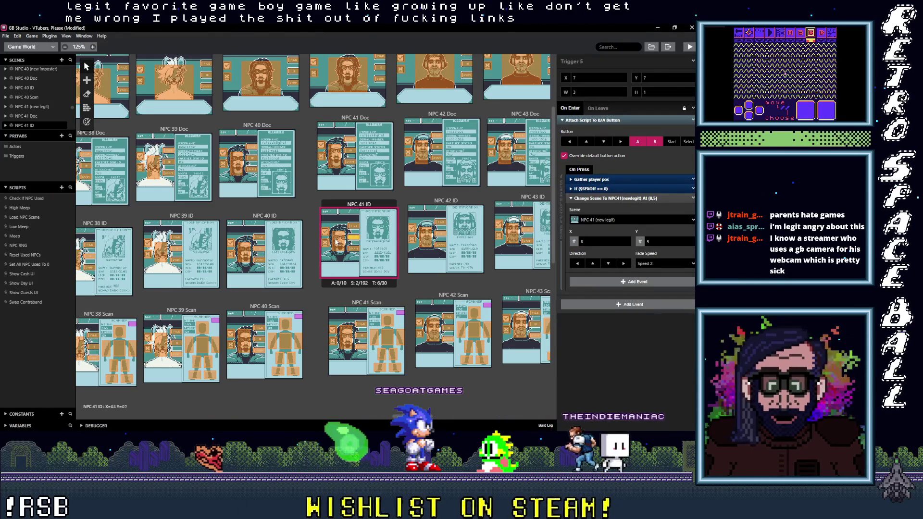
{"action": "left_click", "coordinate": [339, 243]}
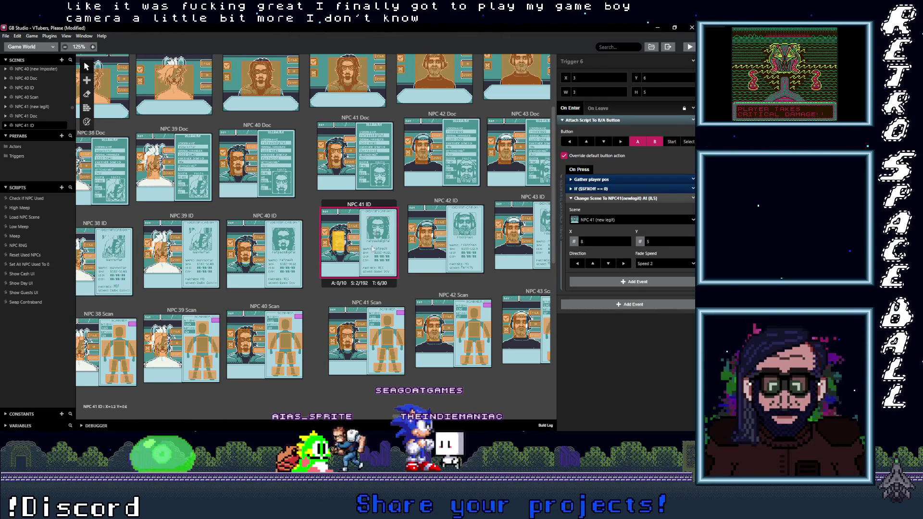
- Point the Y 10 trigger in NPC 41 ID to NPC 41 Scan
{"action": "left_click", "coordinate": [355, 243]}
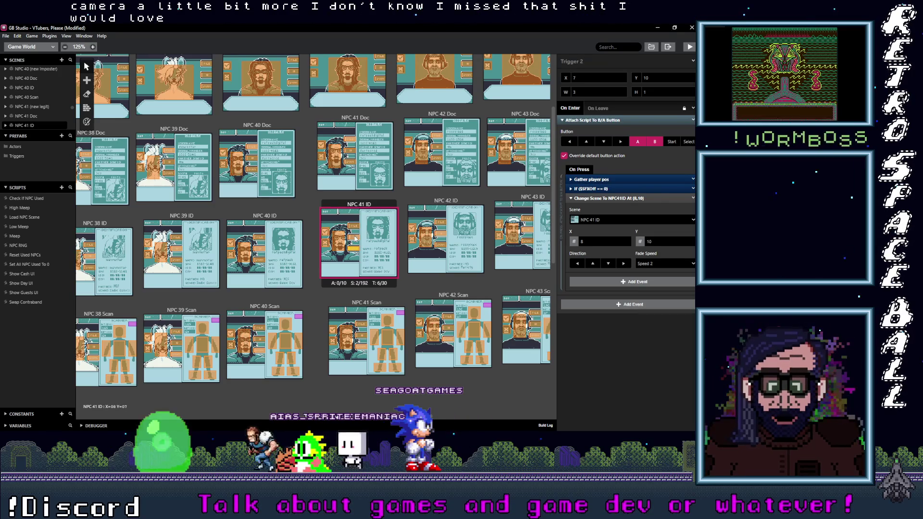
{"action": "left_click", "coordinate": [356, 234]}
{"action": "left_click", "coordinate": [356, 250]}
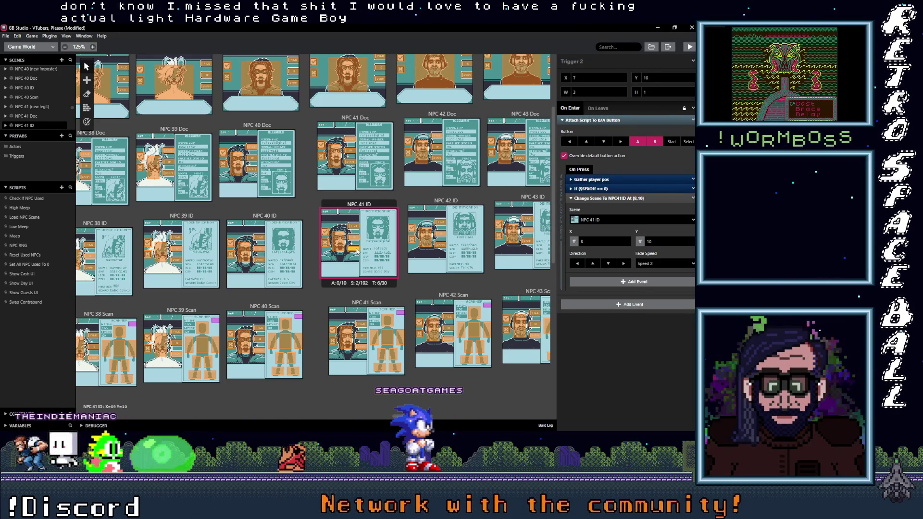
{"action": "left_click", "coordinate": [615, 219]}
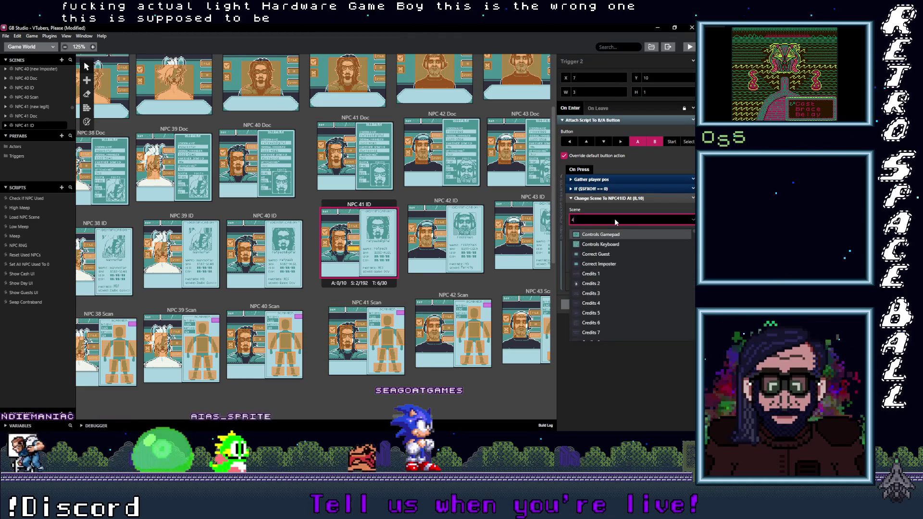
{"action": "type", "text": "NPC 41 Scan"}
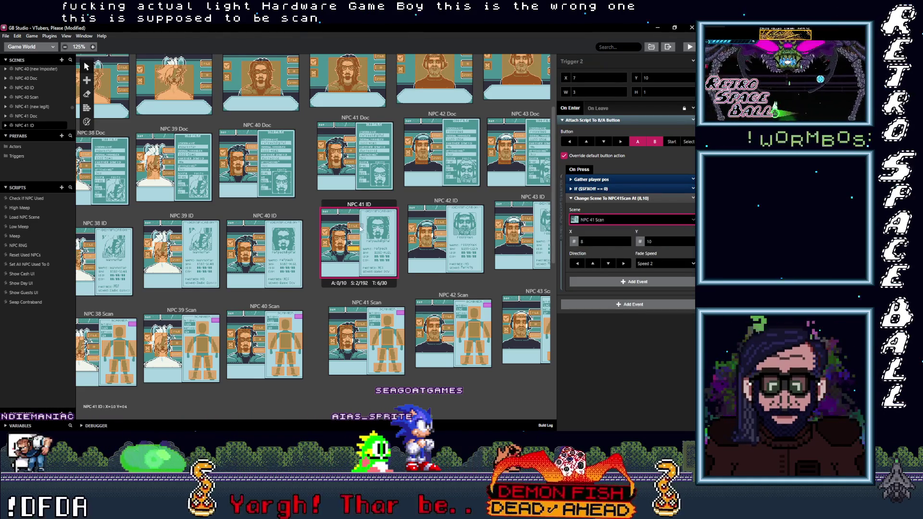
{"action": "left_click", "coordinate": [357, 229]}
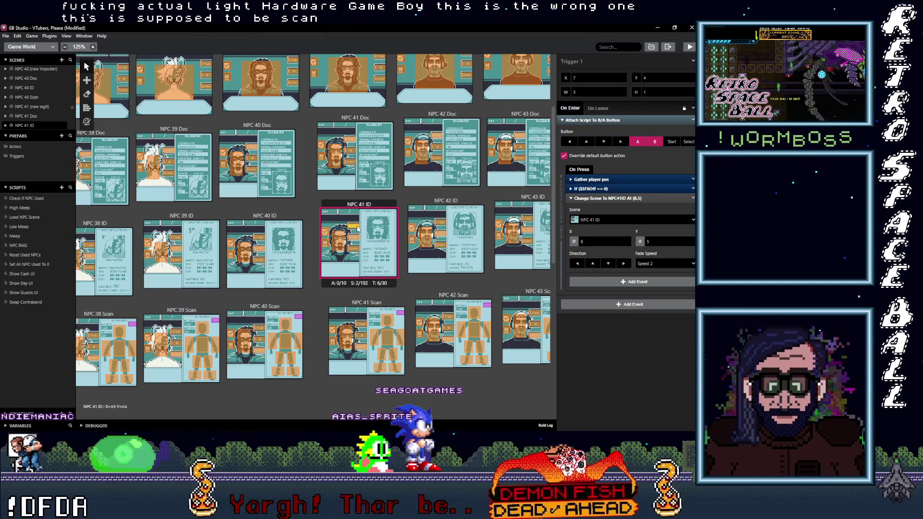
- Point the Y 4 trigger to NPC 41 Doc and recheck the tall trigger's destination
{"action": "left_click", "coordinate": [612, 220]}
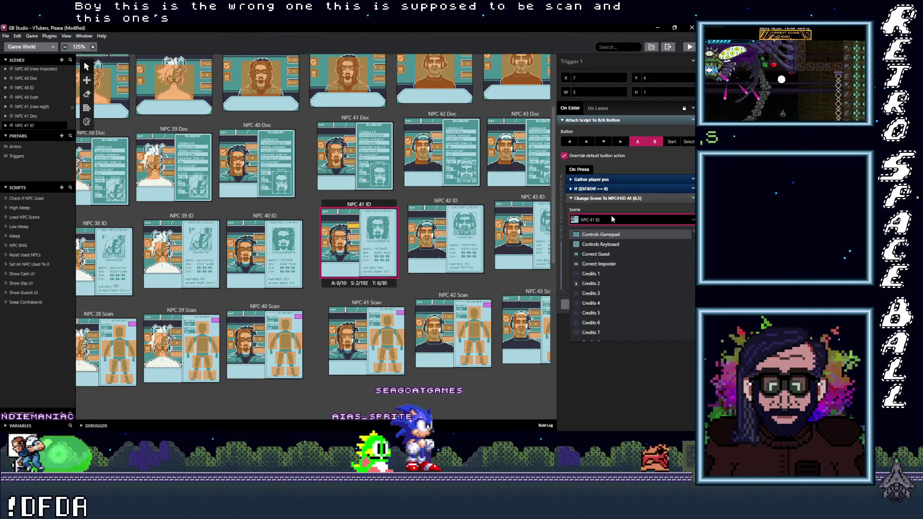
{"action": "type", "text": "D"}
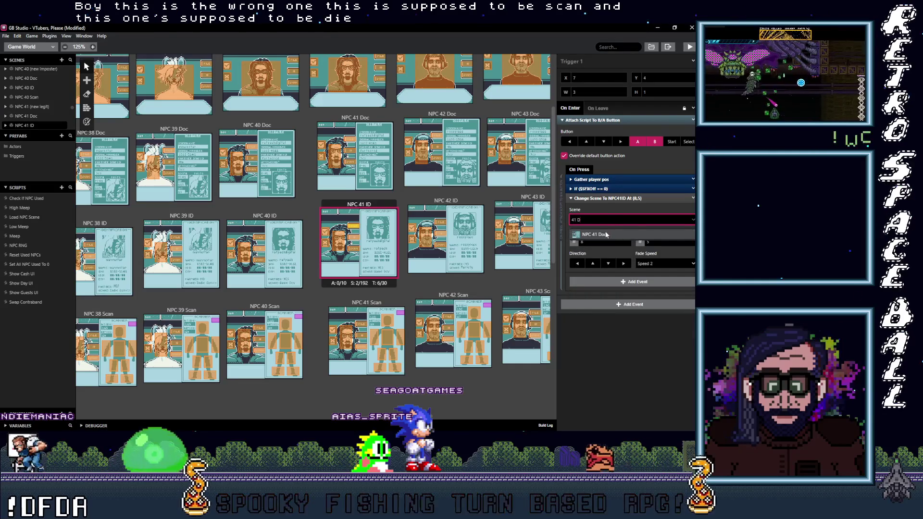
{"action": "key", "text": "Return"}
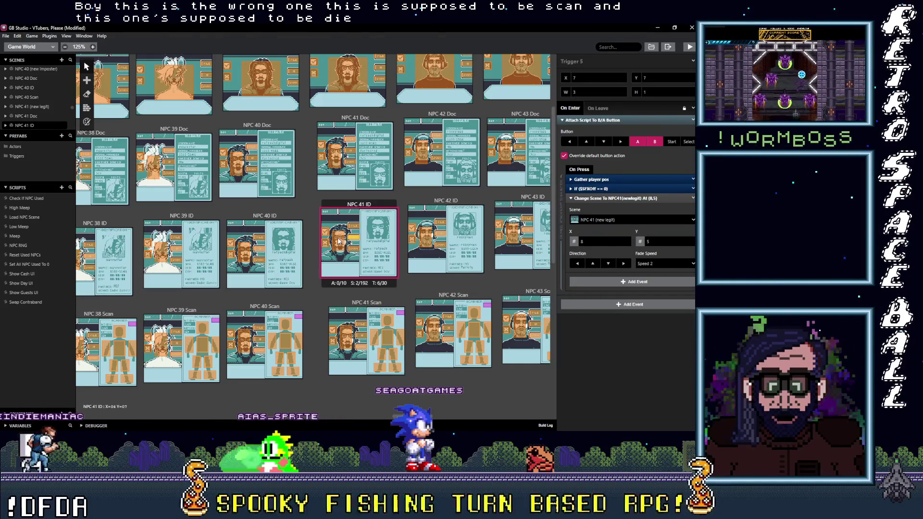
{"action": "left_click", "coordinate": [338, 242]}
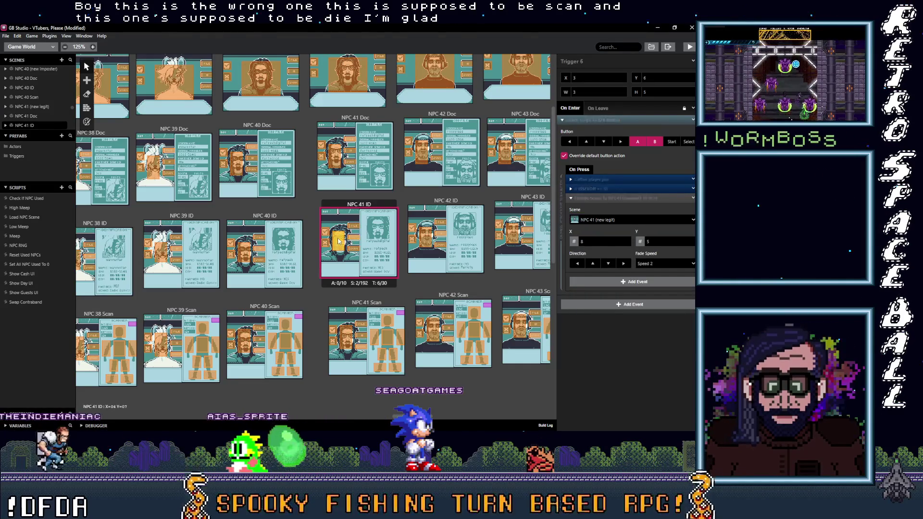
{"action": "left_click", "coordinate": [259, 249]}
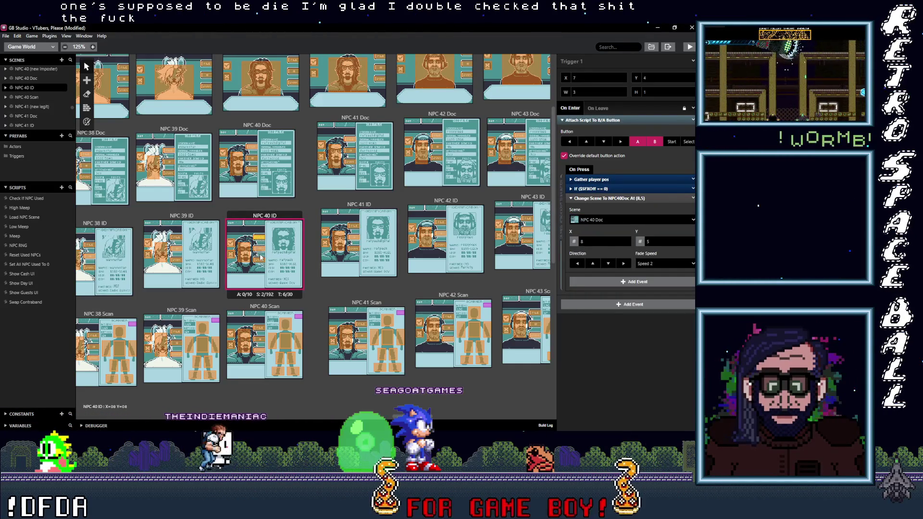
- Set NPC 42 ID's tall trigger to lead to NPC 42 (new imposter)
{"action": "left_click", "coordinate": [260, 263]}
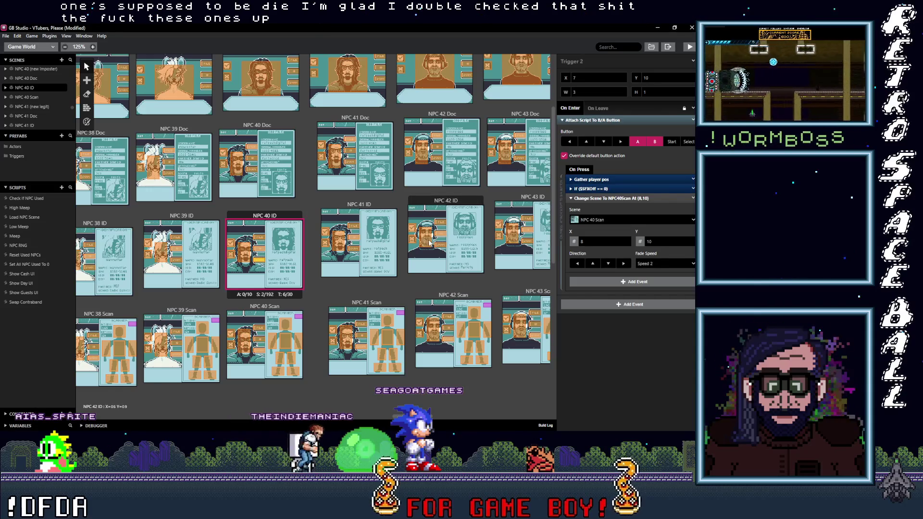
{"action": "left_click", "coordinate": [430, 243]}
{"action": "left_click", "coordinate": [615, 221]}
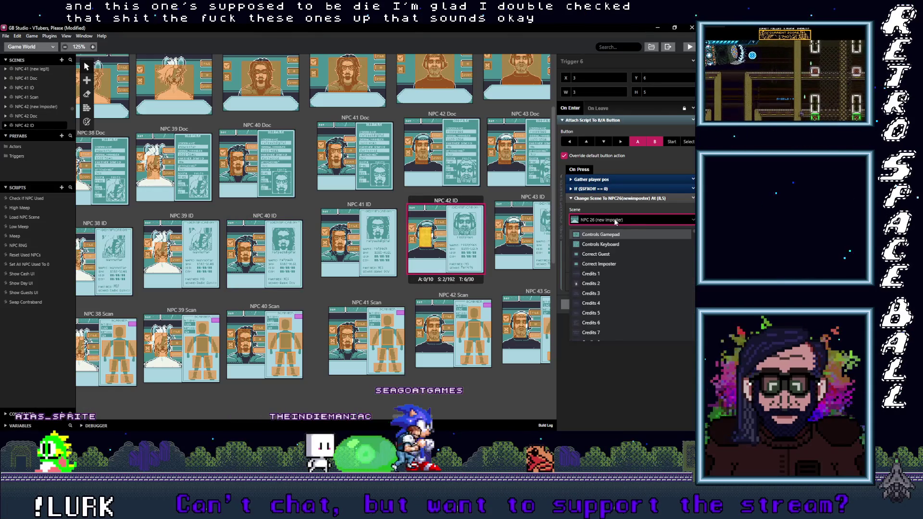
{"action": "type", "text": "("}
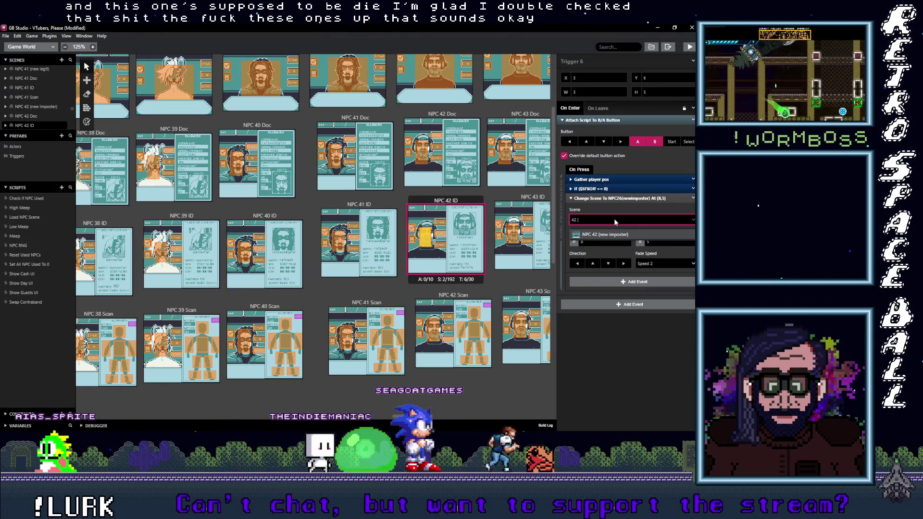
{"action": "left_click", "coordinate": [600, 235]}
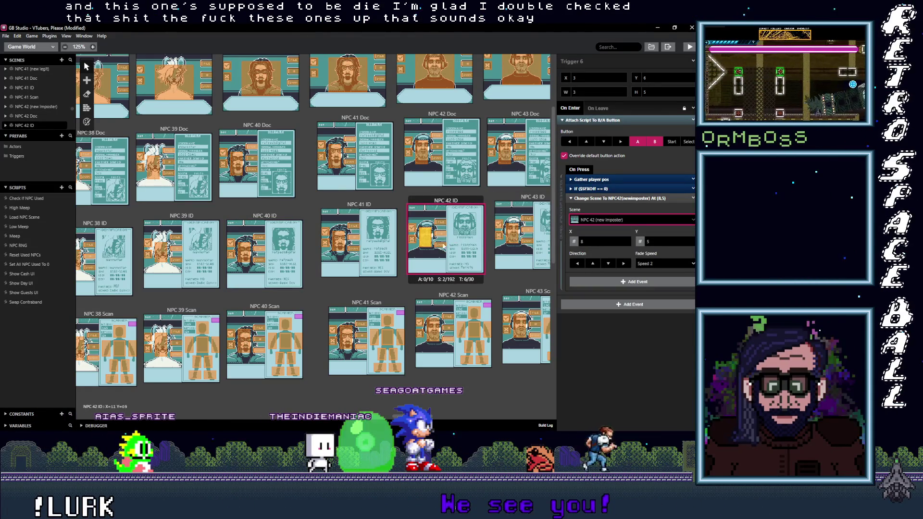
- Set the Y 10 trigger in NPC 42 ID to lead to NPC 42 Scan
{"action": "left_click", "coordinate": [443, 246]}
{"action": "left_click", "coordinate": [607, 220]}
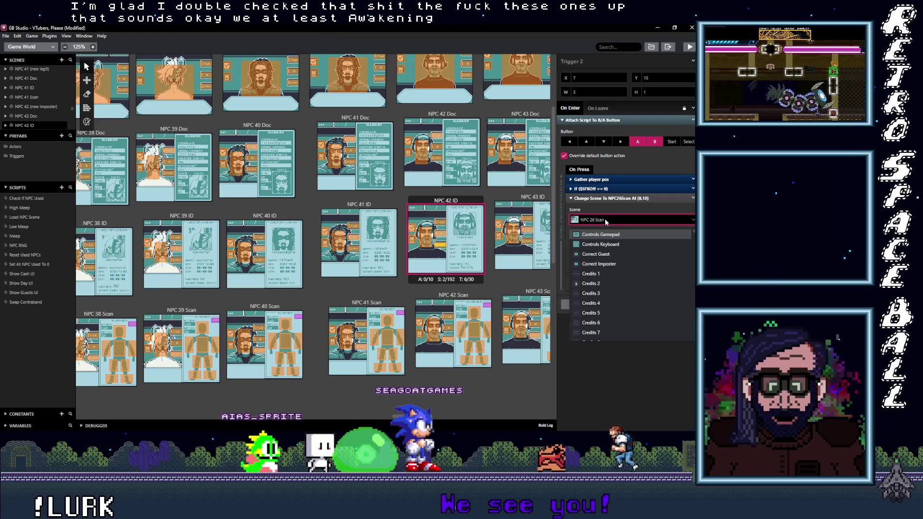
{"action": "type", "text": "42"}
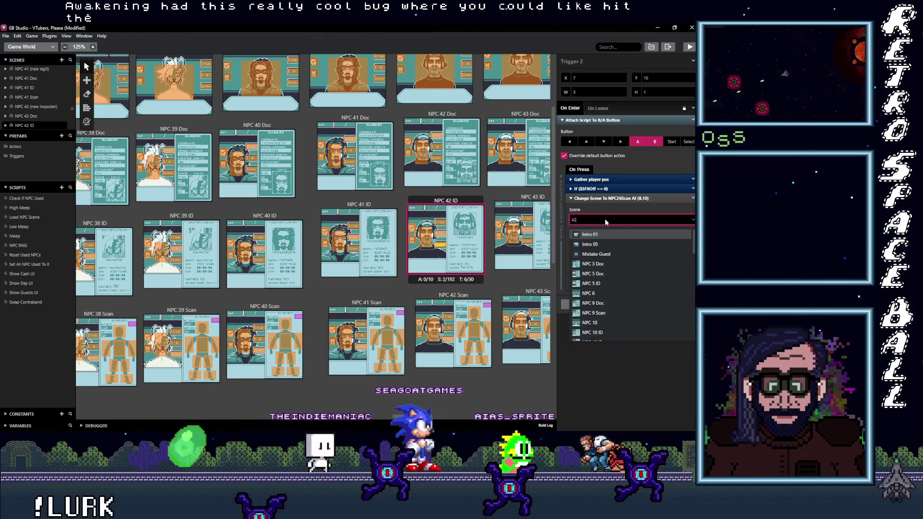
{"action": "type", "text": " S"}
{"action": "left_click", "coordinate": [599, 234]}
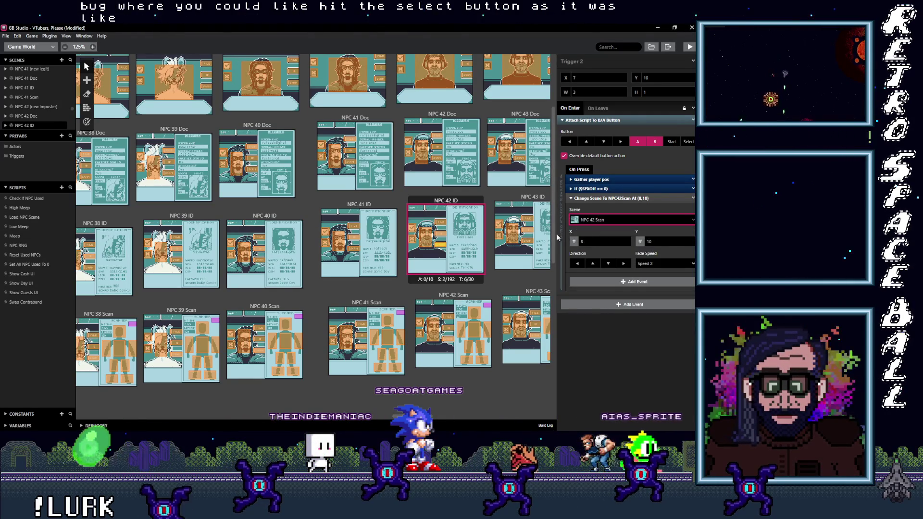
{"action": "left_click", "coordinate": [443, 234]}
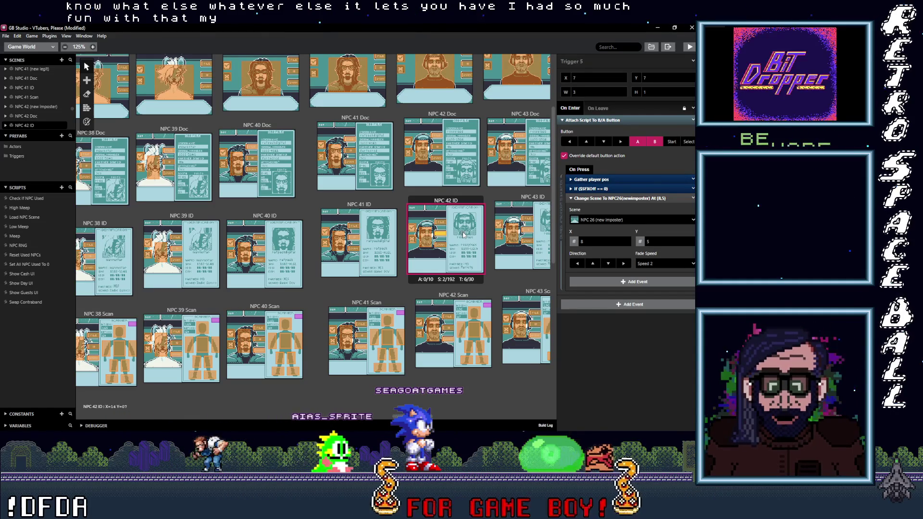
- Review NPC 42 ID's triggers and set the Y 4 trigger's destination to NPC 42 ID
{"action": "left_click", "coordinate": [445, 246]}
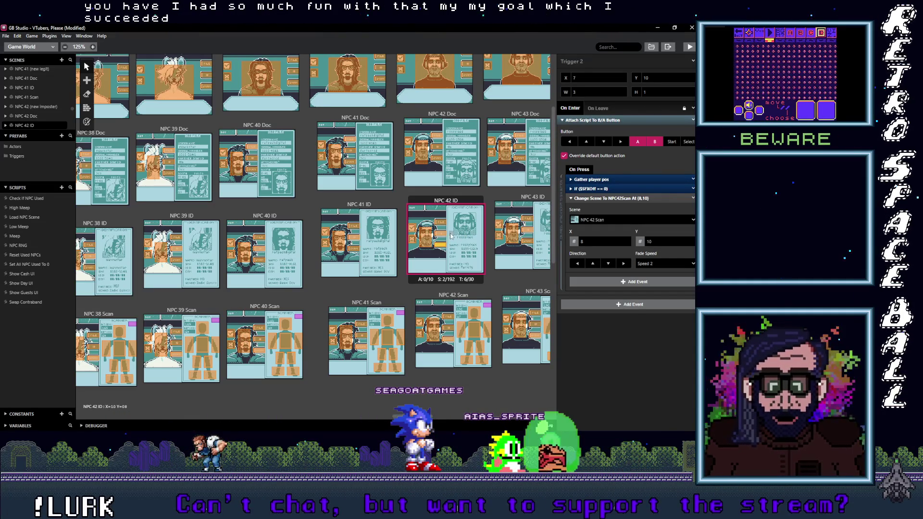
{"action": "left_click", "coordinate": [443, 235]}
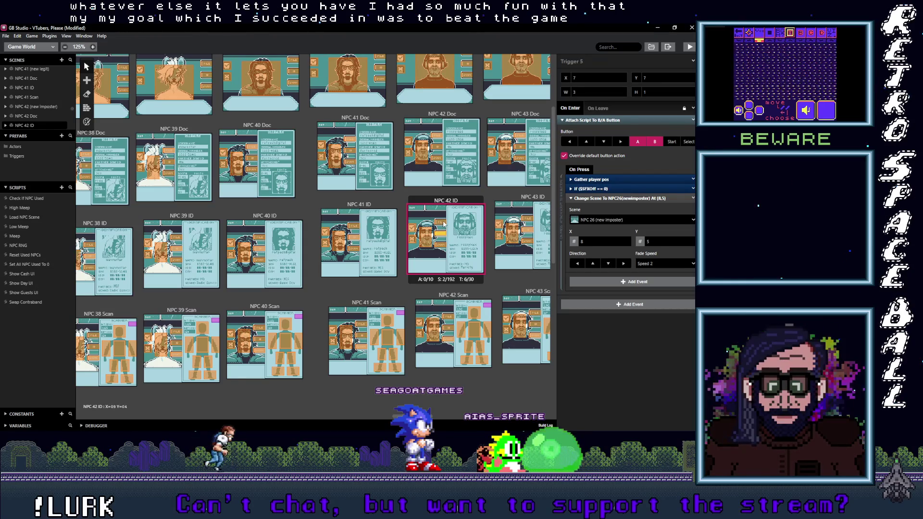
{"action": "left_click", "coordinate": [443, 223]}
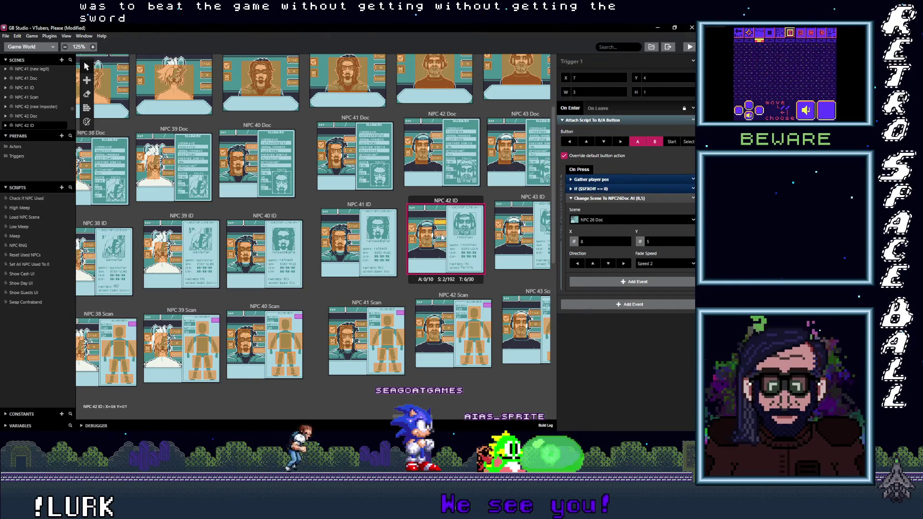
{"action": "left_click", "coordinate": [618, 221]}
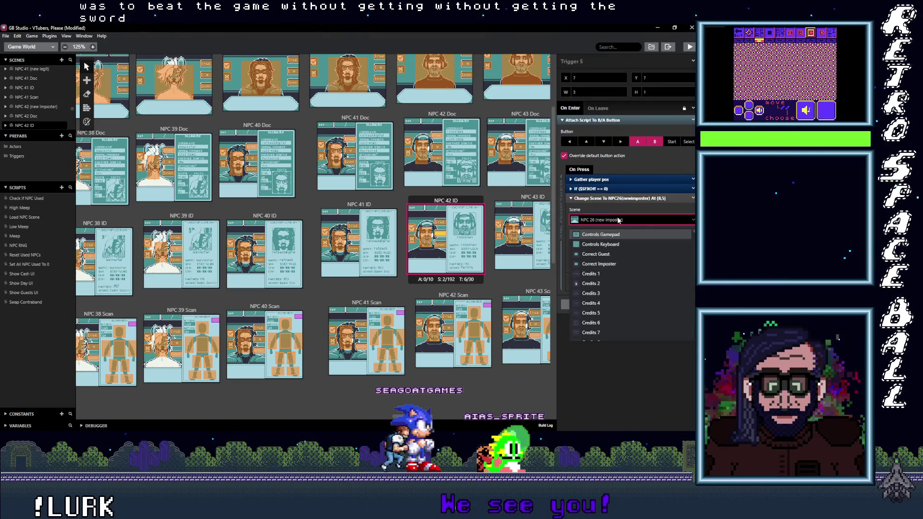
{"action": "type", "text": "42"}
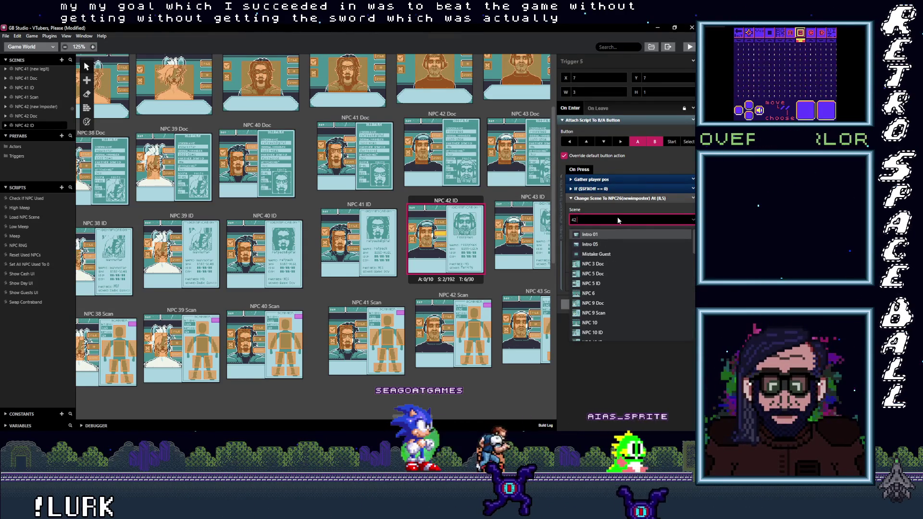
{"action": "type", "text": " ("}
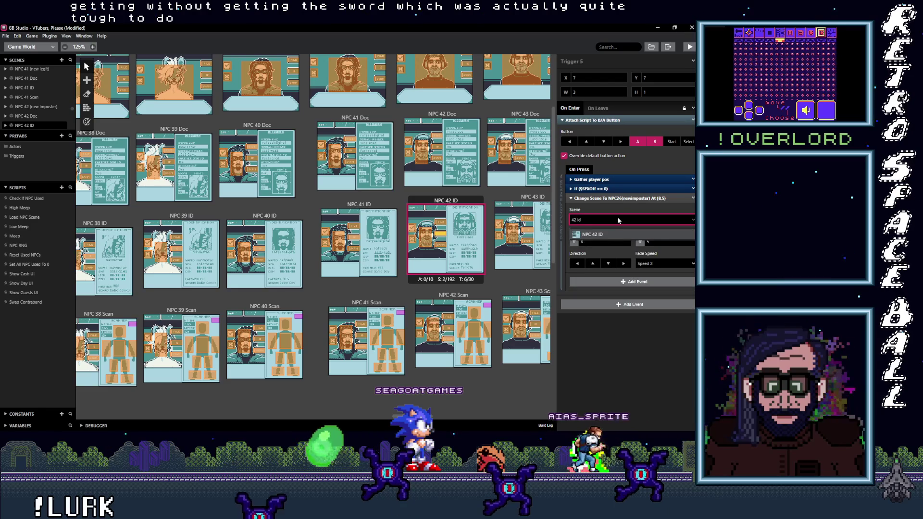
{"action": "left_click", "coordinate": [596, 234]}
- Search '42 D' for the NPC 26 Doc trigger, then point the Scan trigger to NPC 42 (new imposter)
{"action": "left_click", "coordinate": [513, 233]}
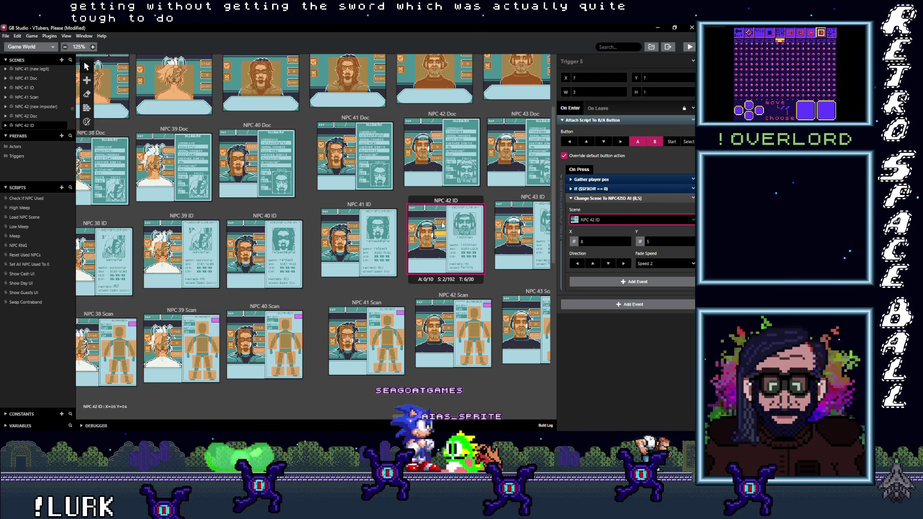
{"action": "left_click", "coordinate": [612, 221]}
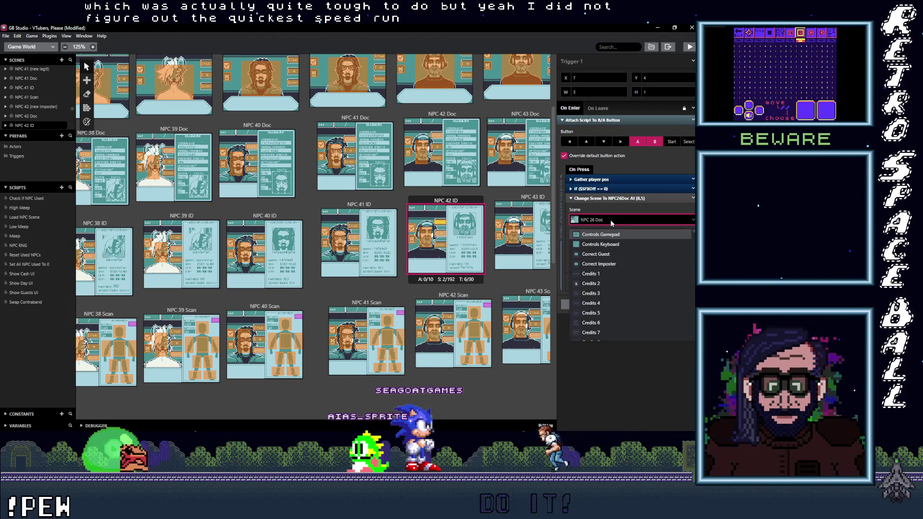
{"action": "type", "text": "42"}
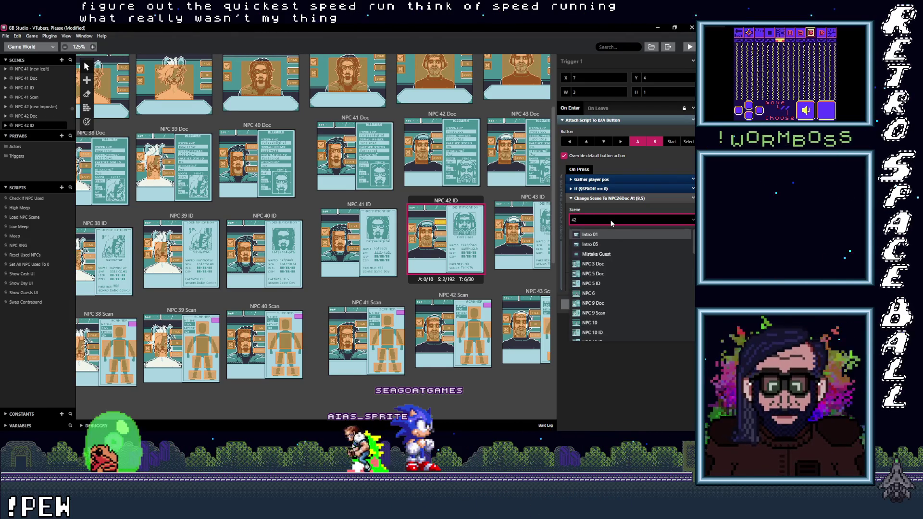
{"action": "type", "text": " Doc"}
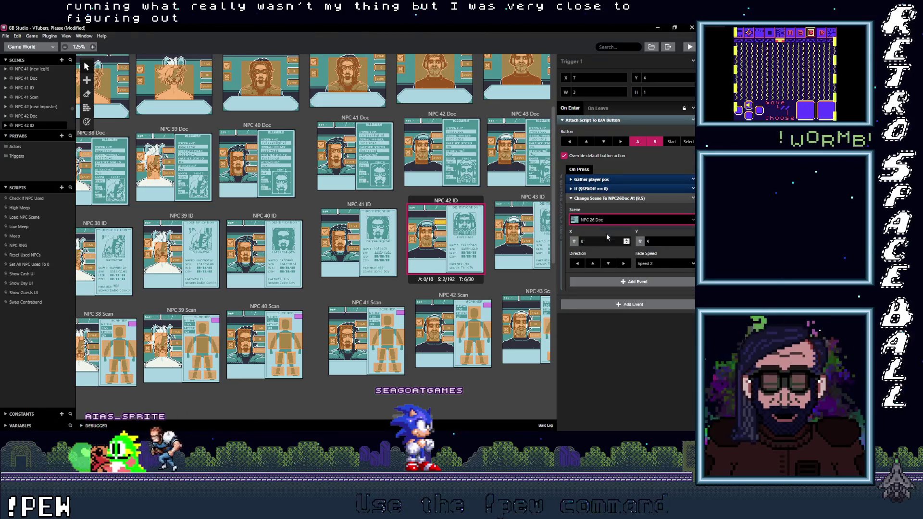
{"action": "left_click", "coordinate": [443, 247]}
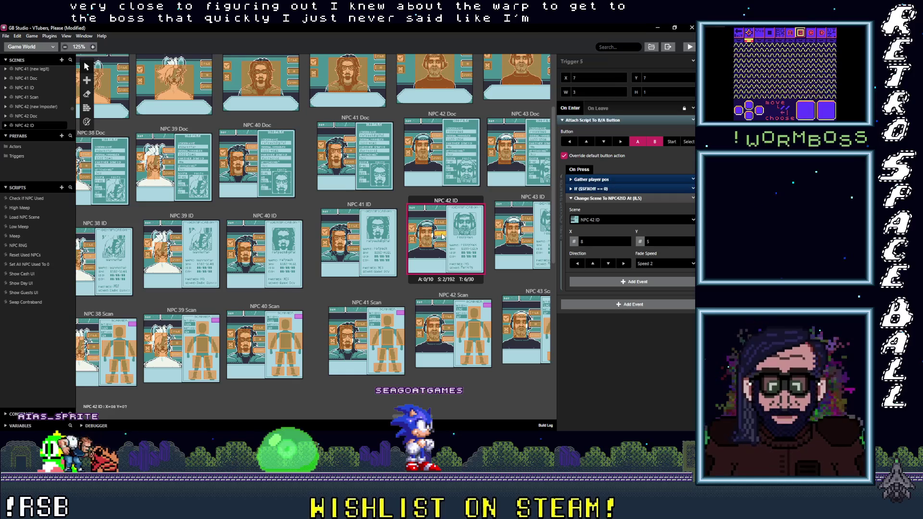
{"action": "left_click", "coordinate": [619, 221]}
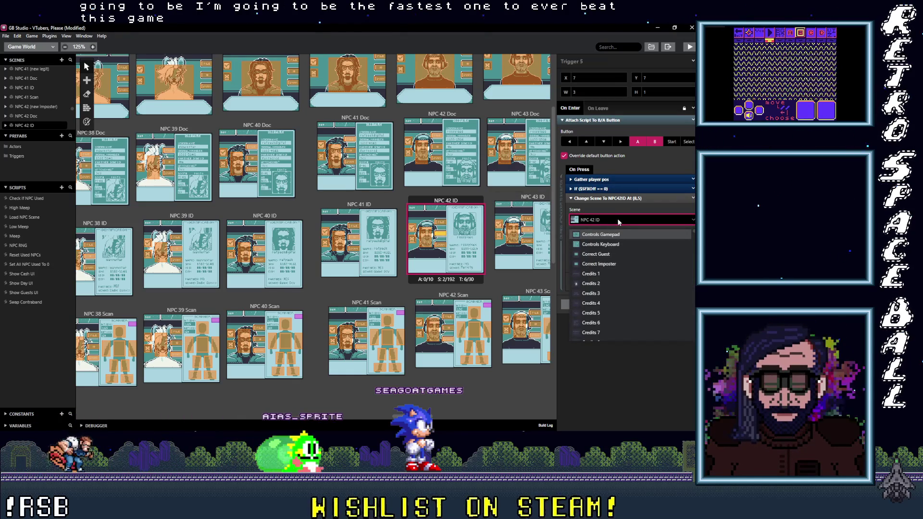
{"action": "type", "text": "42"}
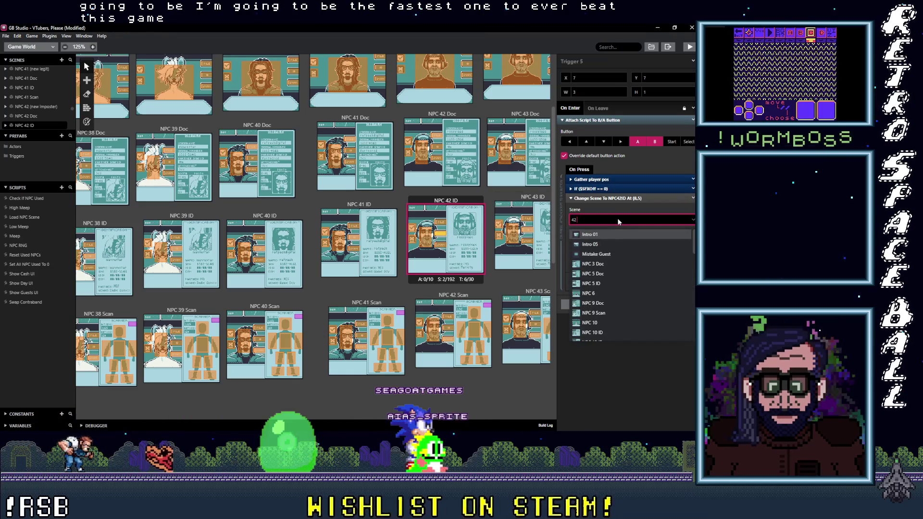
{"action": "type", "text": " ("}
{"action": "left_click", "coordinate": [609, 234]}
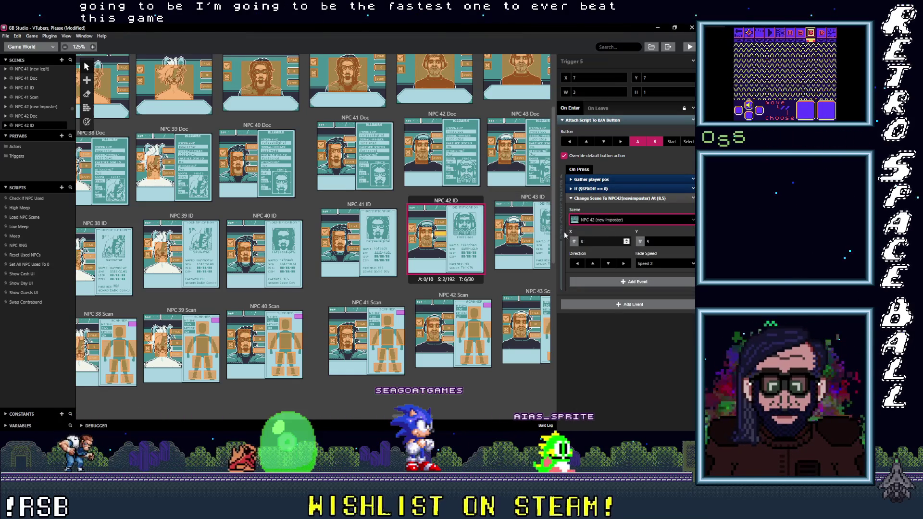
- Select NPC 42 ID's tall trigger, then move over to a trigger in NPC 43 ID
{"action": "left_click", "coordinate": [425, 238]}
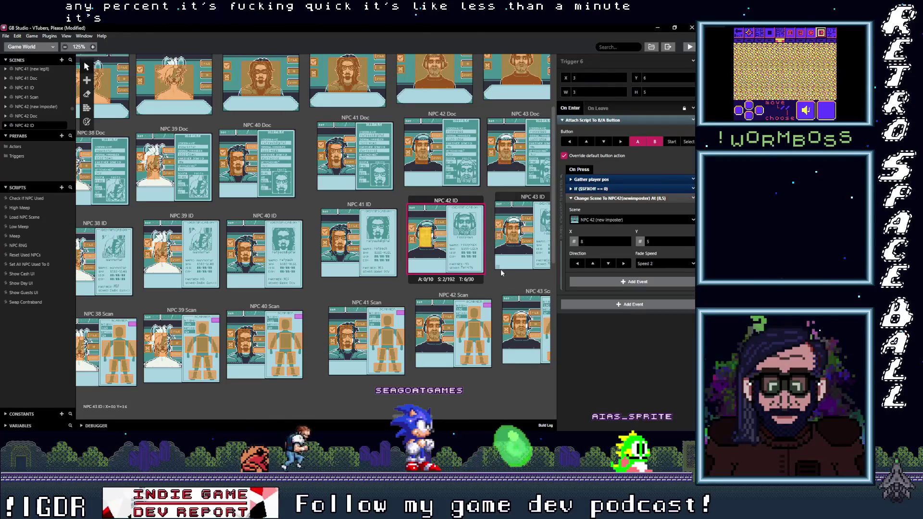
{"action": "scroll", "coordinate": [331, 292], "scroll_direction": "right", "scroll_amount": 5}
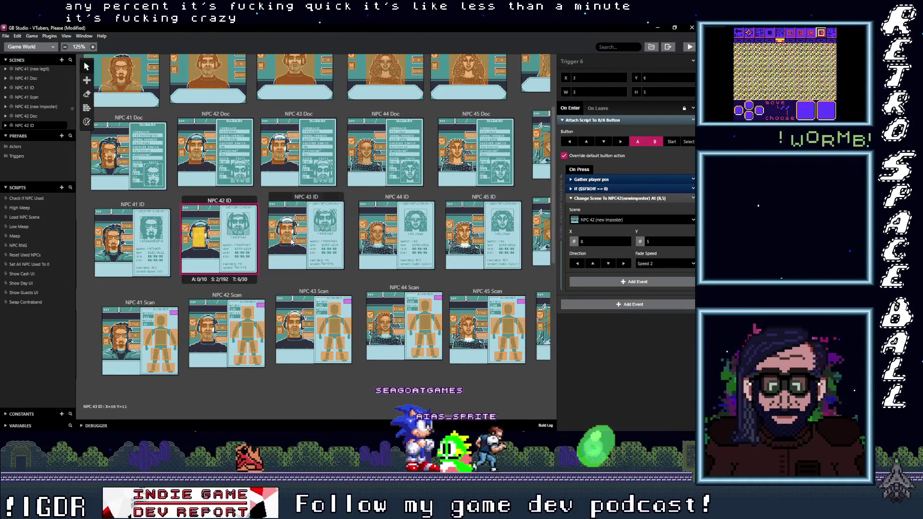
{"action": "left_click", "coordinate": [287, 234]}
- Set the selected NPC 43 ID trigger's destination to NPC 43 (new legit)
{"action": "left_click", "coordinate": [611, 221]}
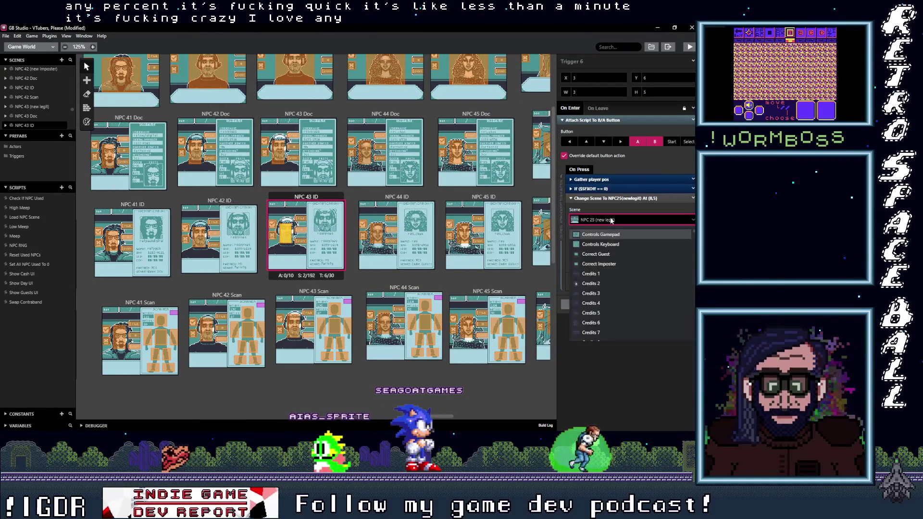
{"action": "type", "text": "43"}
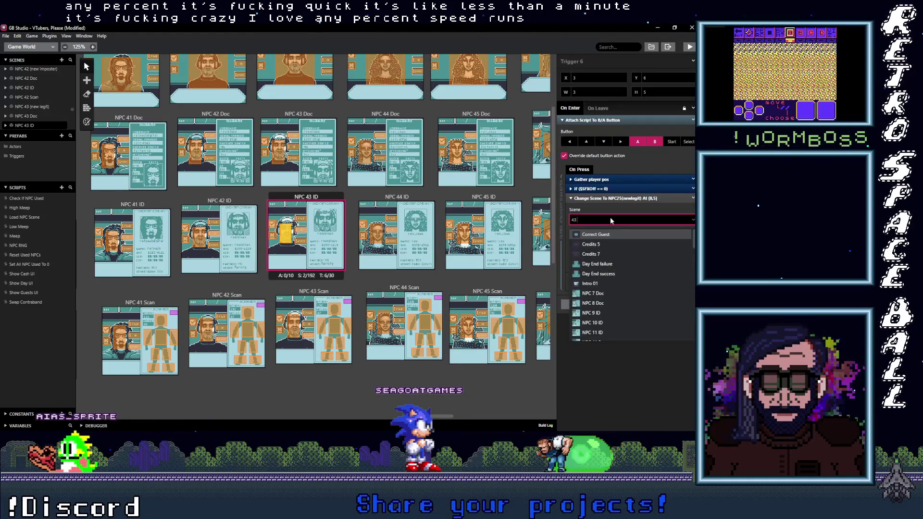
{"action": "type", "text": " ("}
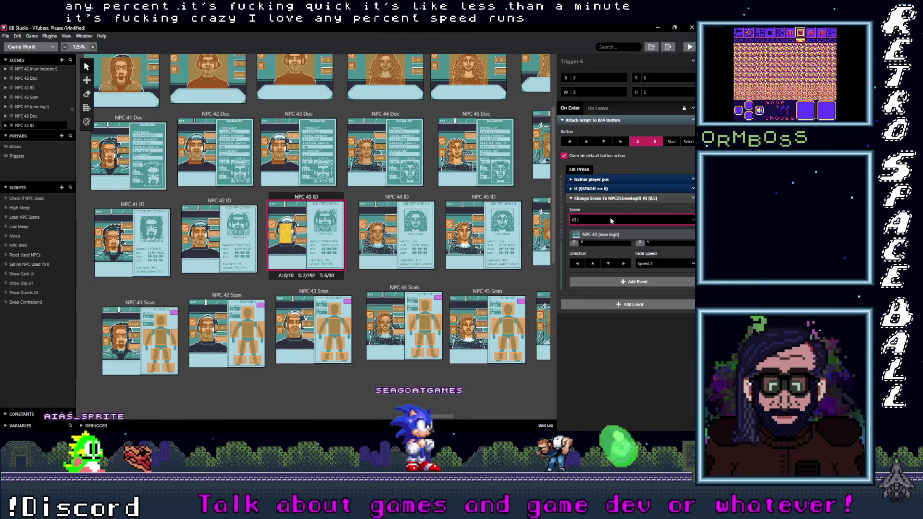
{"action": "left_click", "coordinate": [610, 235]}
- Point another NPC 43 ID trigger to NPC 43 Scan and open the next trigger's scene list
{"action": "left_click", "coordinate": [300, 241]}
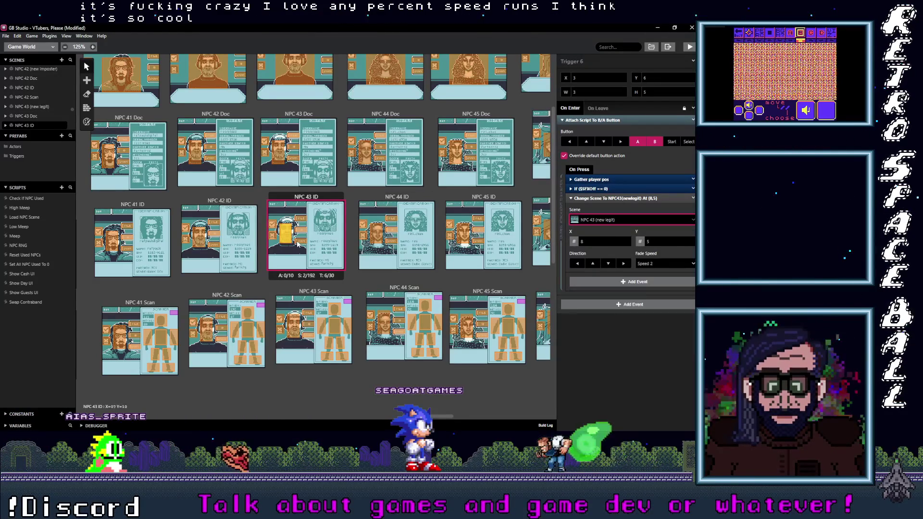
{"action": "left_click", "coordinate": [607, 219]}
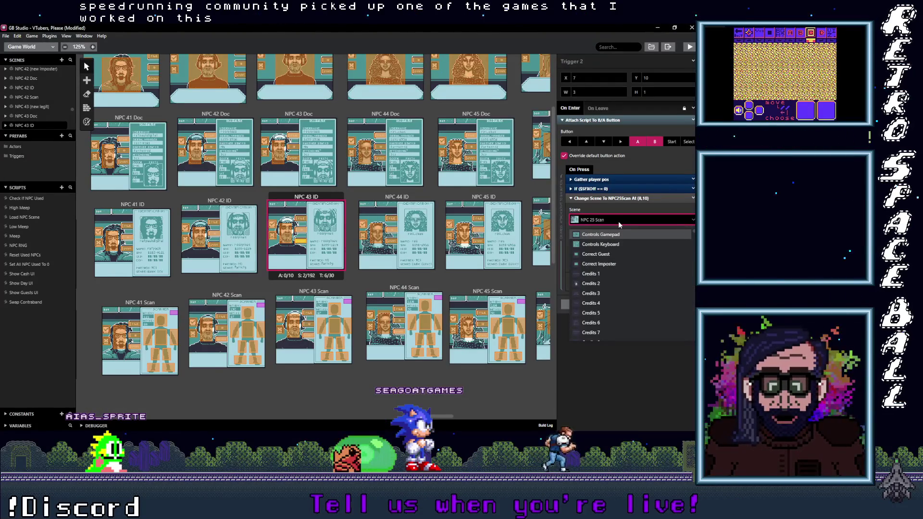
{"action": "type", "text": "43"}
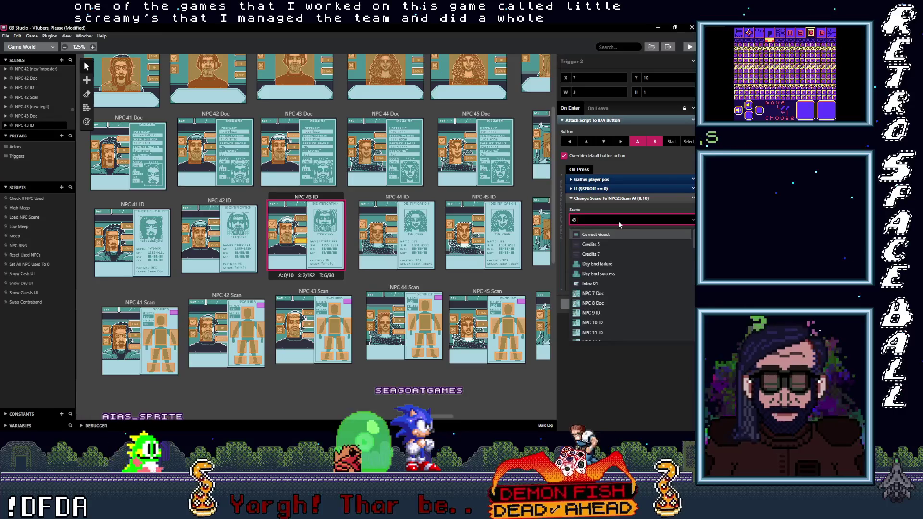
{"action": "type", "text": " S"}
{"action": "left_click", "coordinate": [622, 238]}
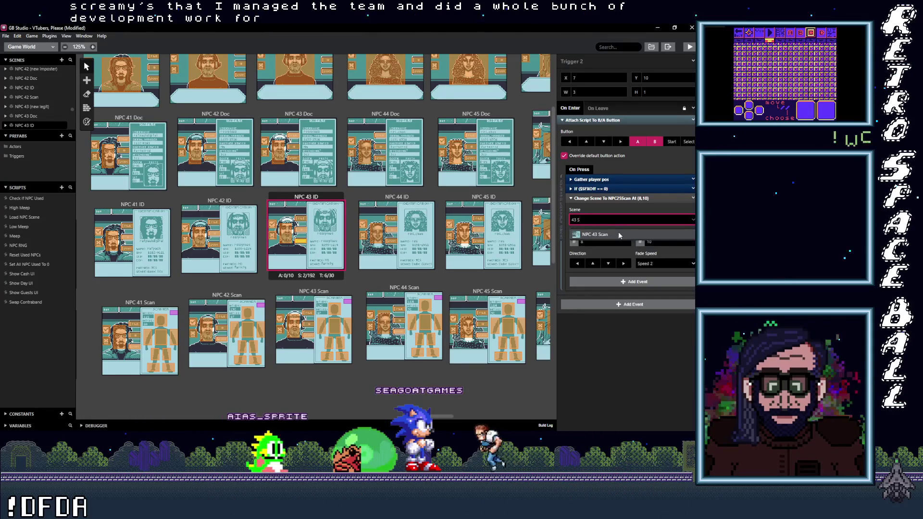
{"action": "left_click", "coordinate": [478, 231]}
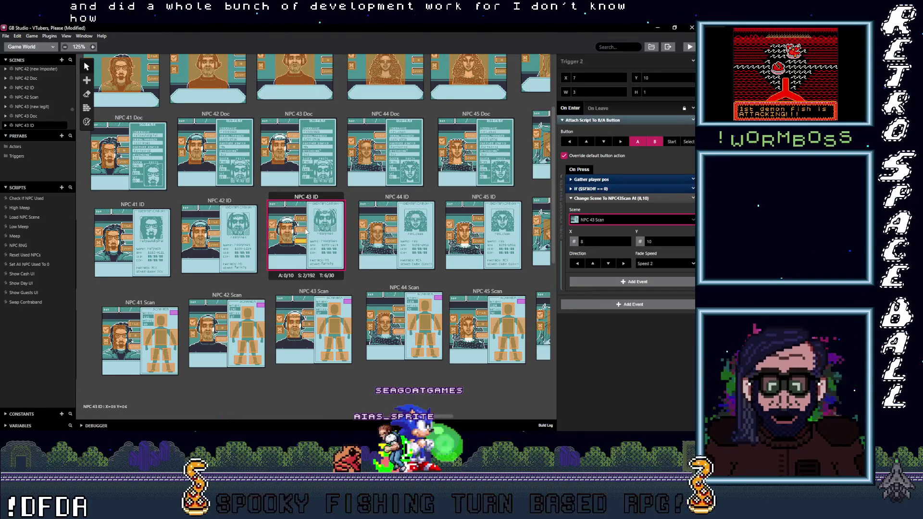
{"action": "left_click", "coordinate": [607, 220]}
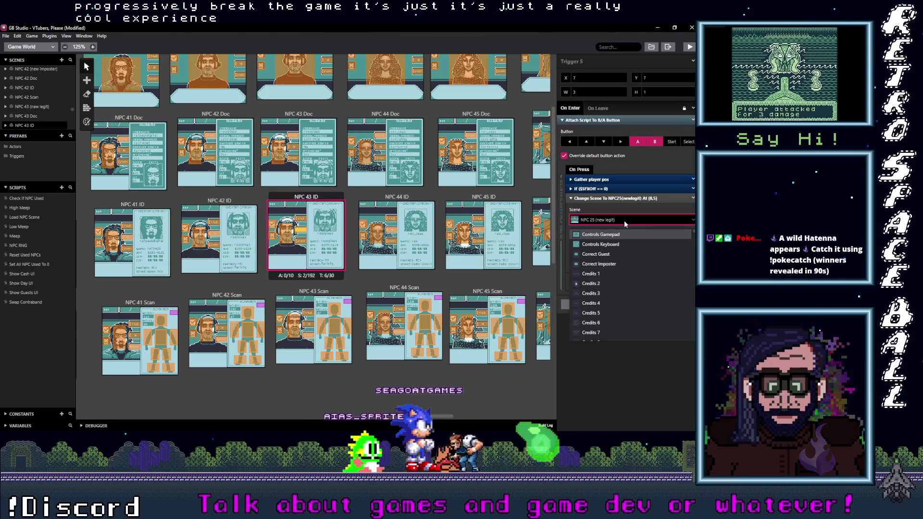
- Retarget Trigger 5 from NPC 25 (new legit) to NPC 43 (new legit)
{"action": "left_click", "coordinate": [626, 222]}
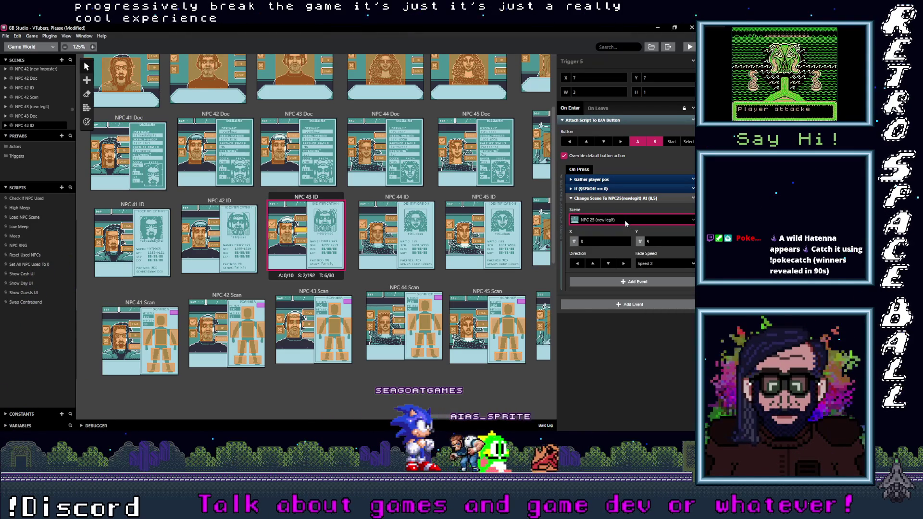
{"action": "left_click", "coordinate": [626, 221]}
{"action": "type", "text": "43 ("}
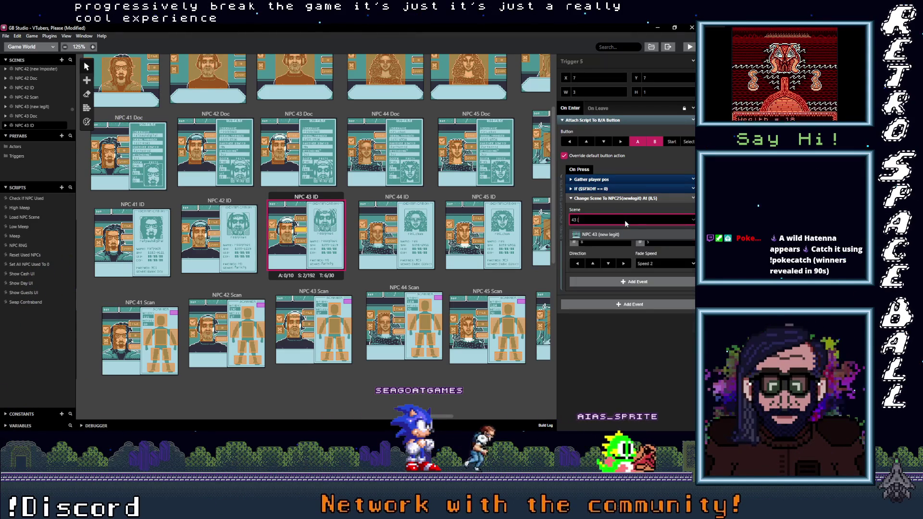
{"action": "key", "text": "Return"}
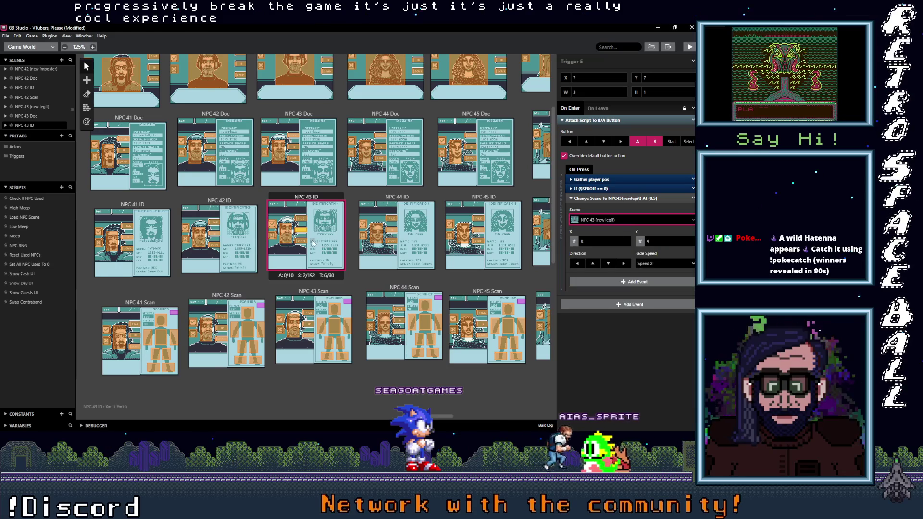
- Check the Scan trigger's destination and start searching a new scene for the NPC 25 Doc trigger
{"action": "left_click", "coordinate": [303, 242]}
{"action": "left_click", "coordinate": [611, 218]}
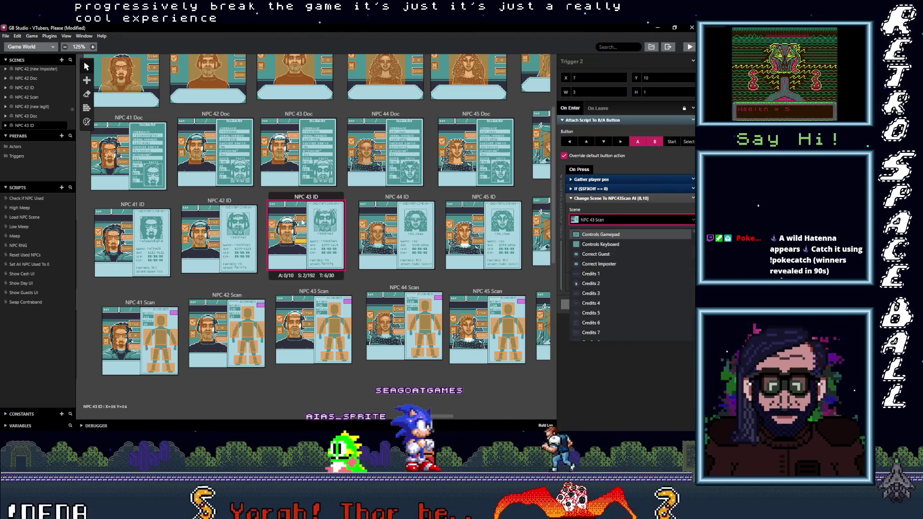
{"action": "left_click", "coordinate": [302, 220]}
{"action": "left_click", "coordinate": [623, 220]}
{"action": "type", "text": "c"}
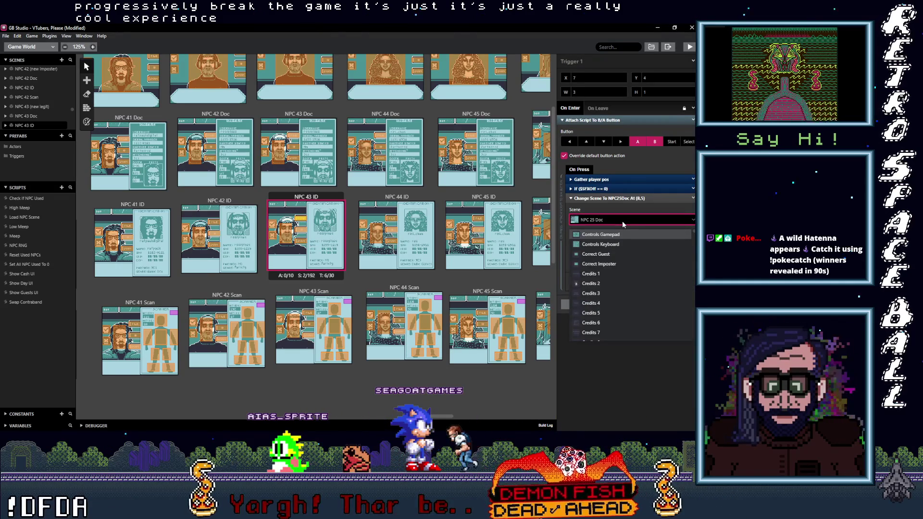
{"action": "type", "text": "3 D"}
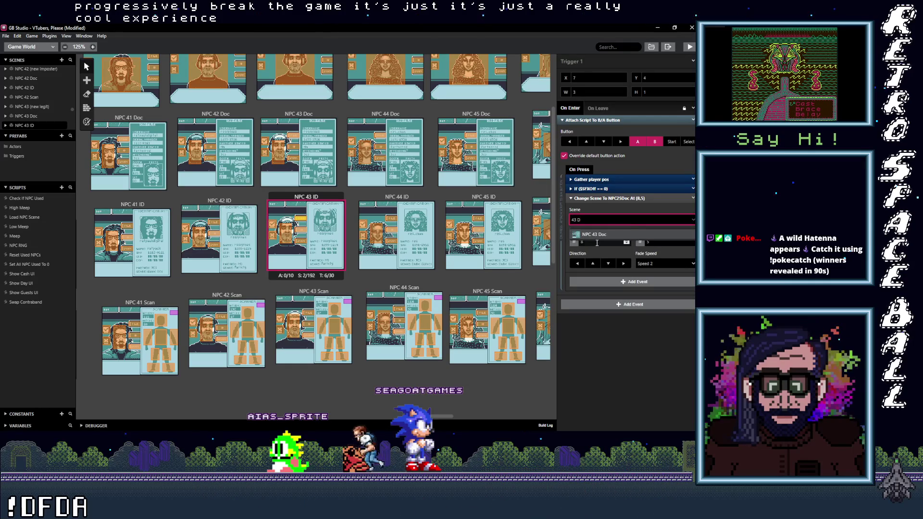
{"action": "left_click", "coordinate": [286, 232]}
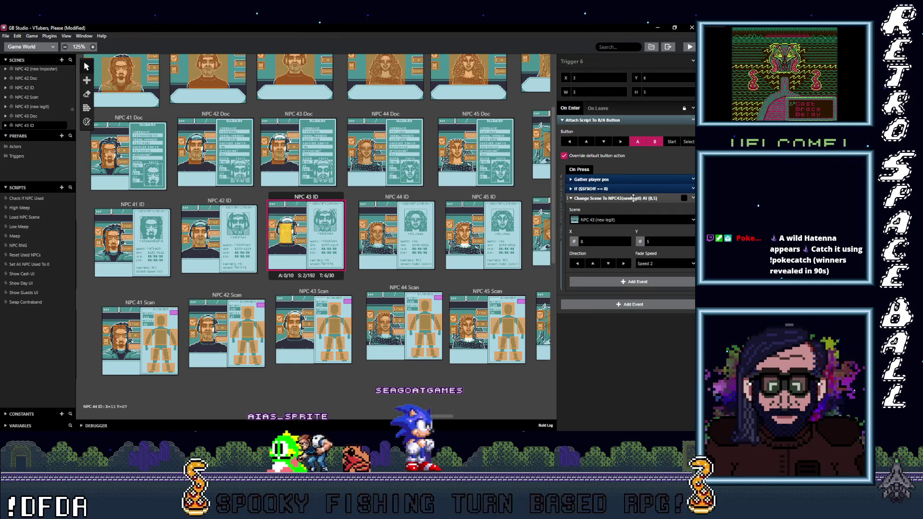
- Set NPC 44 ID's tall trigger to lead to NPC 44 (new imposter)
{"action": "left_click", "coordinate": [393, 209]}
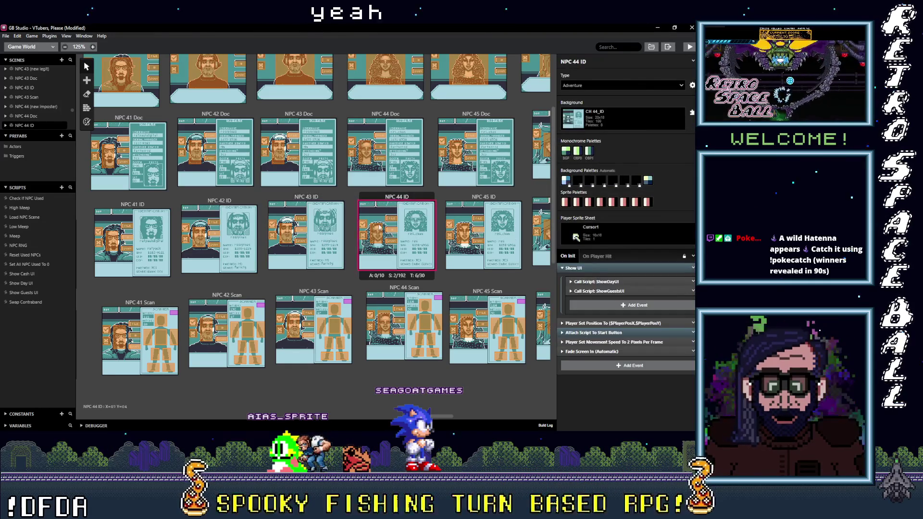
{"action": "left_click", "coordinate": [377, 234]}
{"action": "left_click", "coordinate": [606, 221]}
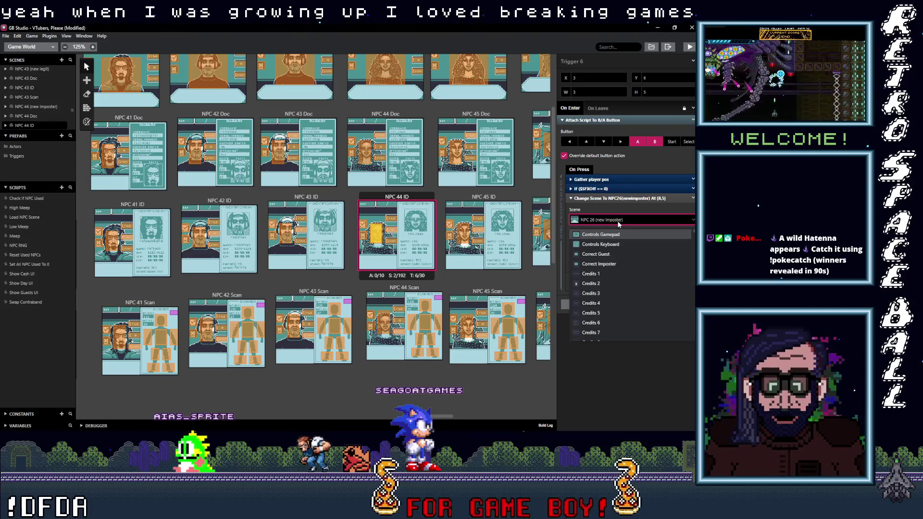
{"action": "type", "text": "44"}
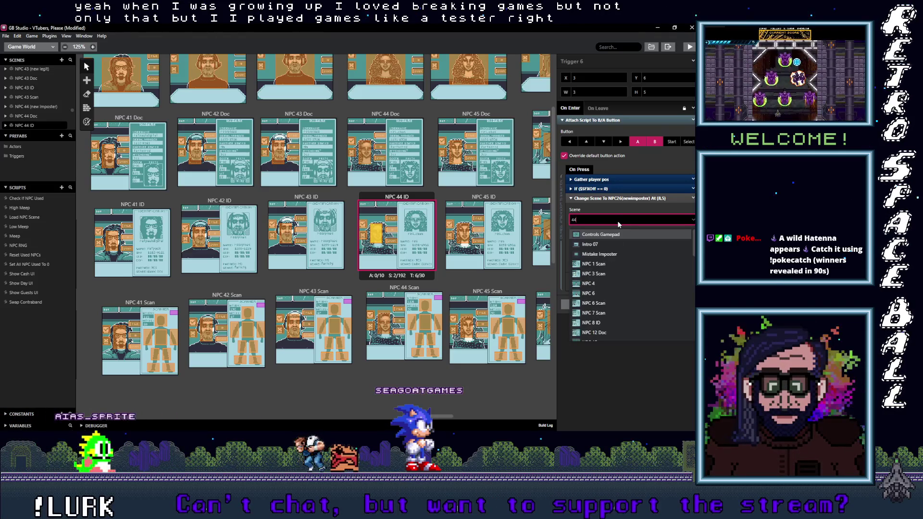
{"action": "left_click", "coordinate": [602, 235]}
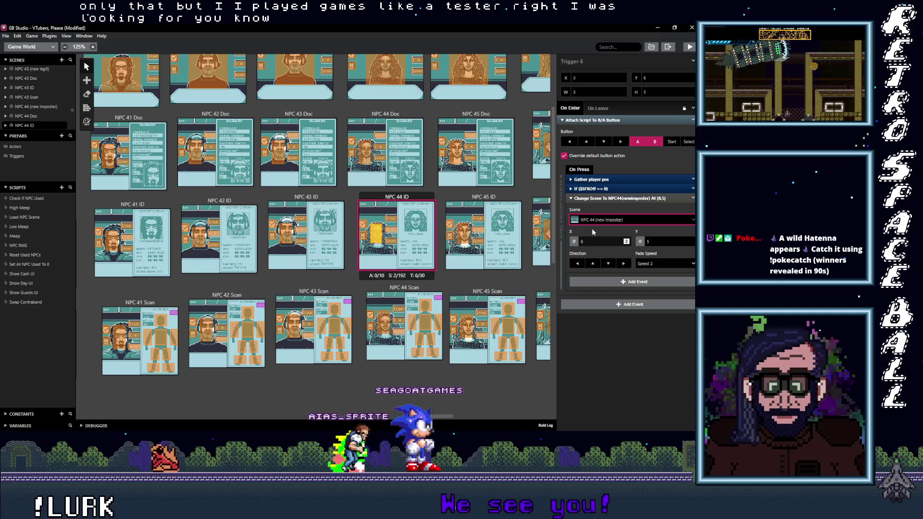
- Point the NPC 26 Scan trigger to NPC 44 Scan, then open the old imposter trigger's scene list
{"action": "left_click", "coordinate": [392, 243]}
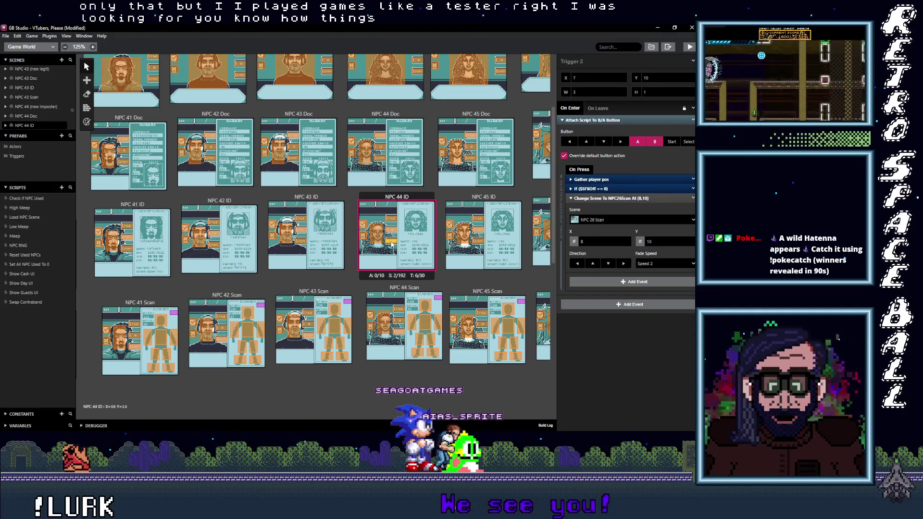
{"action": "left_click", "coordinate": [607, 220]}
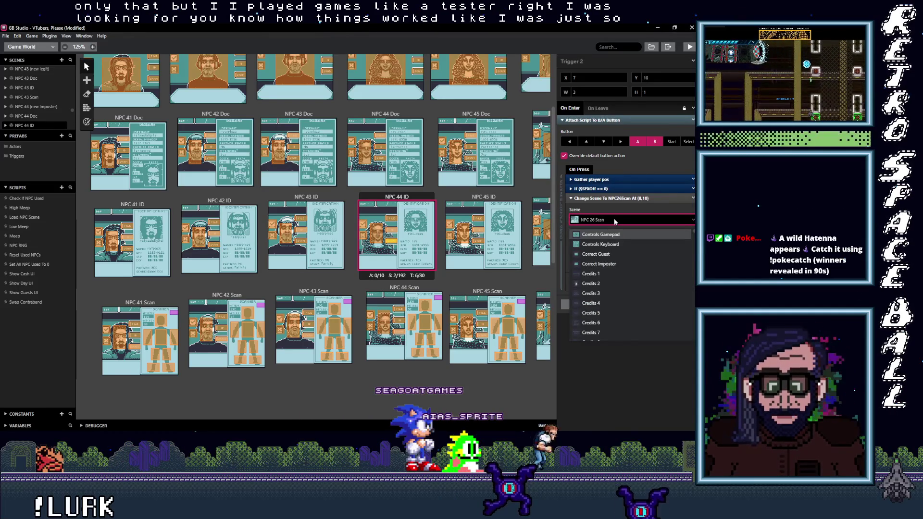
{"action": "type", "text": "44"}
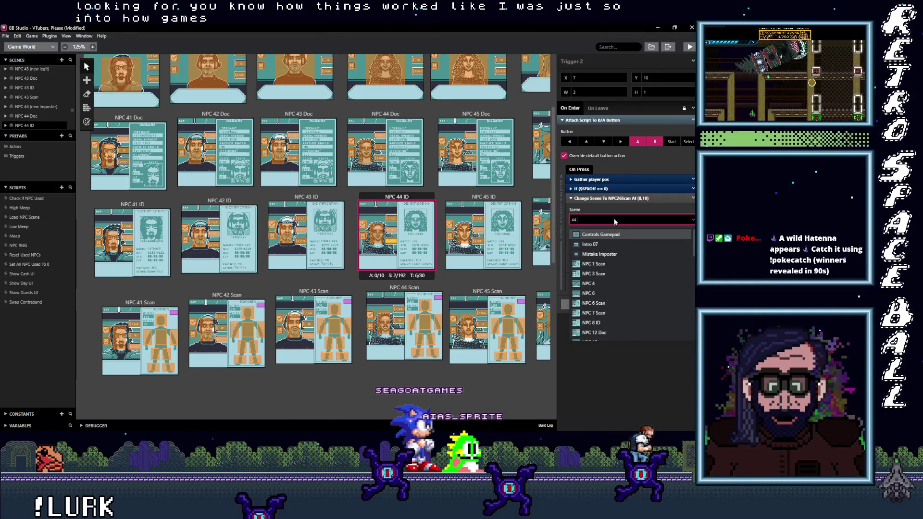
{"action": "type", "text": " S"}
{"action": "left_click", "coordinate": [608, 235]}
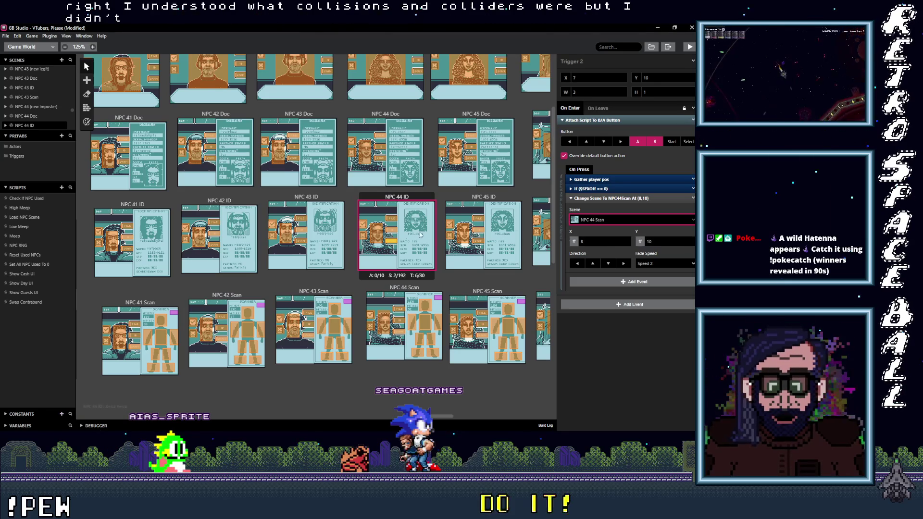
{"action": "left_click", "coordinate": [396, 232]}
{"action": "left_click", "coordinate": [616, 221]}
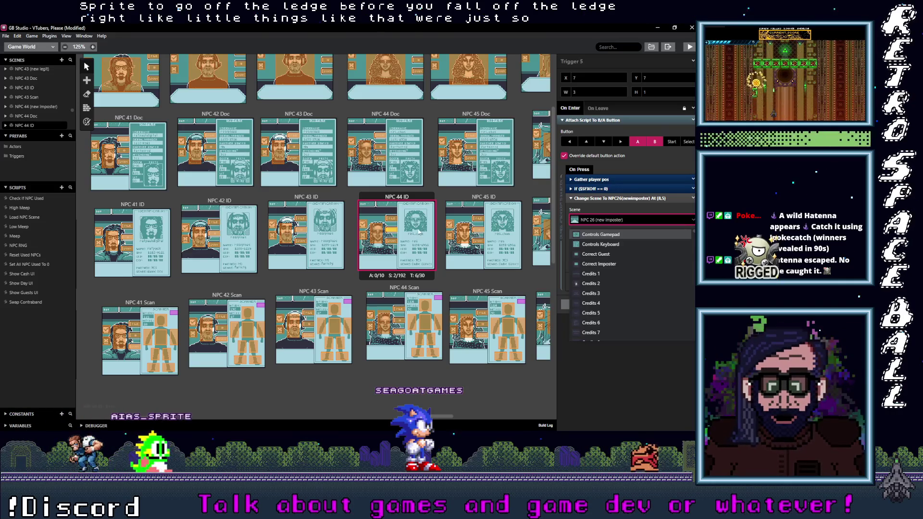
- Retarget the imposter trigger to NPC 44 (new imposter) using a '44 (' search
{"action": "left_click", "coordinate": [393, 232]}
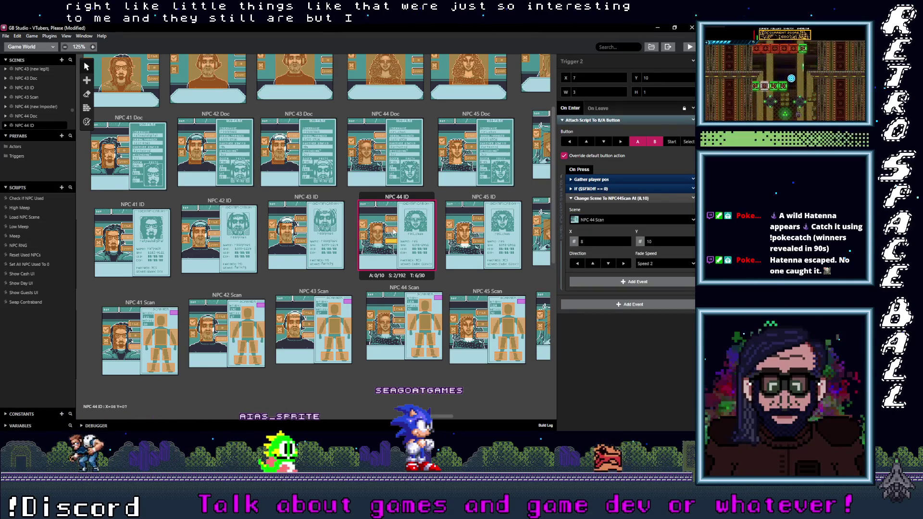
{"action": "left_click", "coordinate": [393, 232]}
{"action": "left_click", "coordinate": [624, 221]}
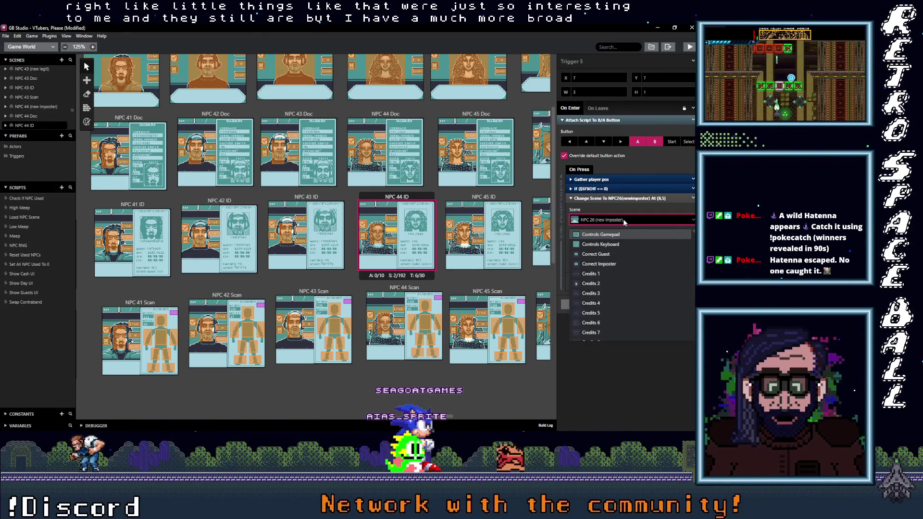
{"action": "type", "text": "44"}
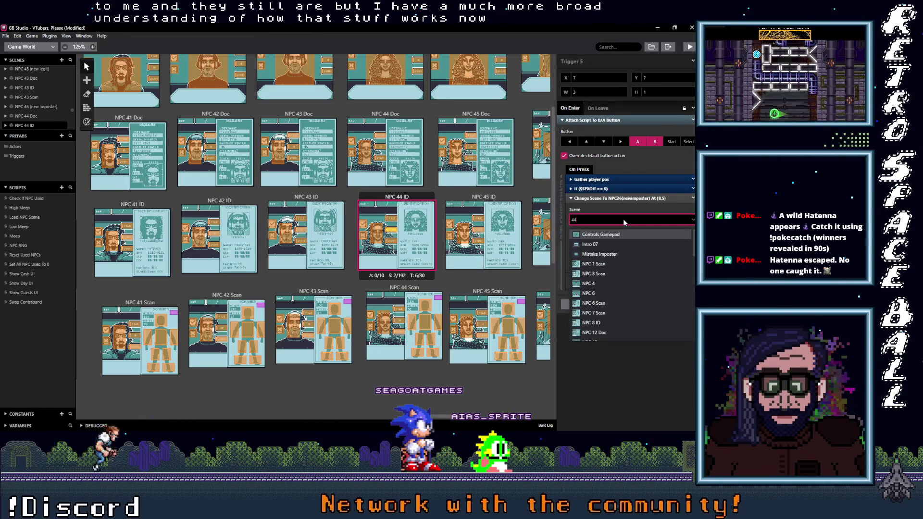
{"action": "type", "text": " (new imposter"}
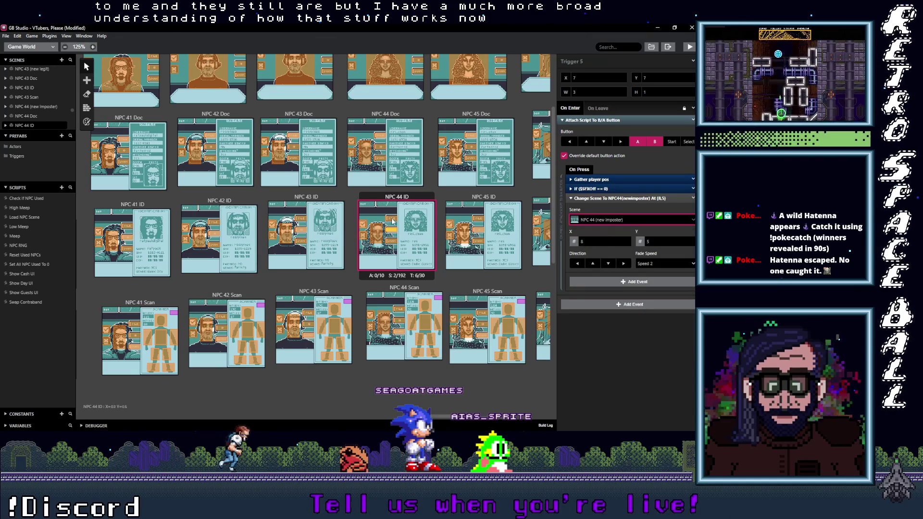
{"action": "left_click", "coordinate": [393, 220]}
- Point the NPC 26 Doc trigger to NPC 44 Doc and review the Scan and imposter triggers
{"action": "left_click", "coordinate": [607, 220]}
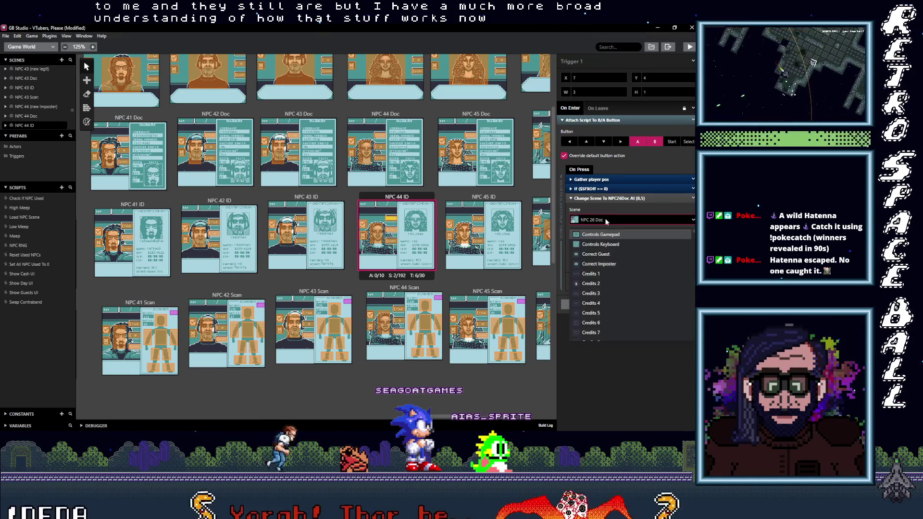
{"action": "type", "text": "44"}
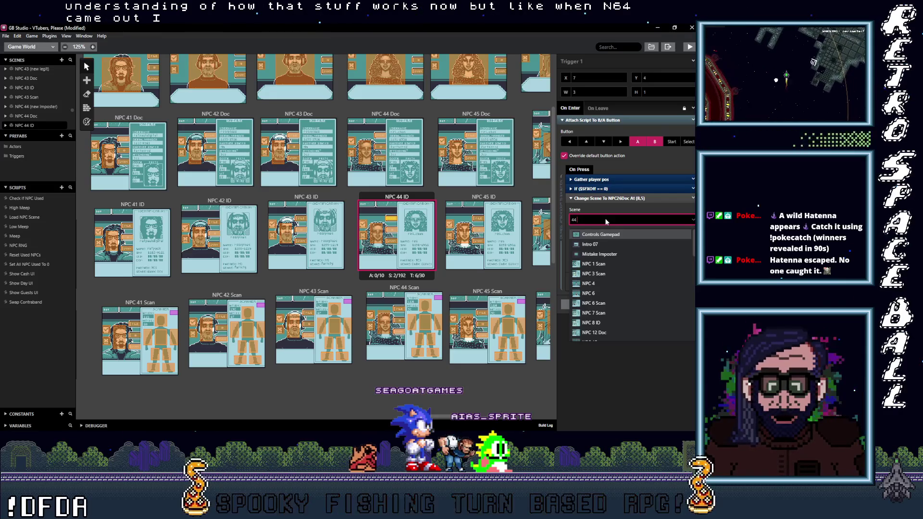
{"action": "type", "text": " D"}
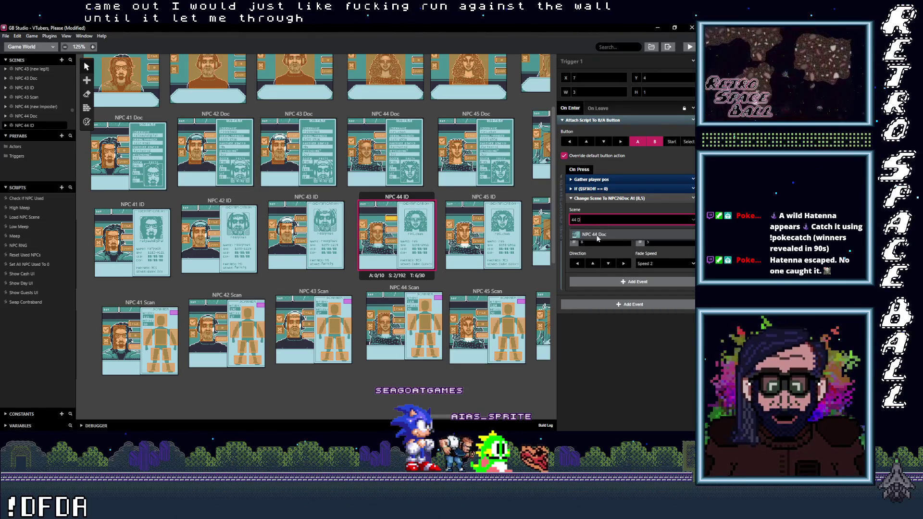
{"action": "left_click", "coordinate": [377, 233]}
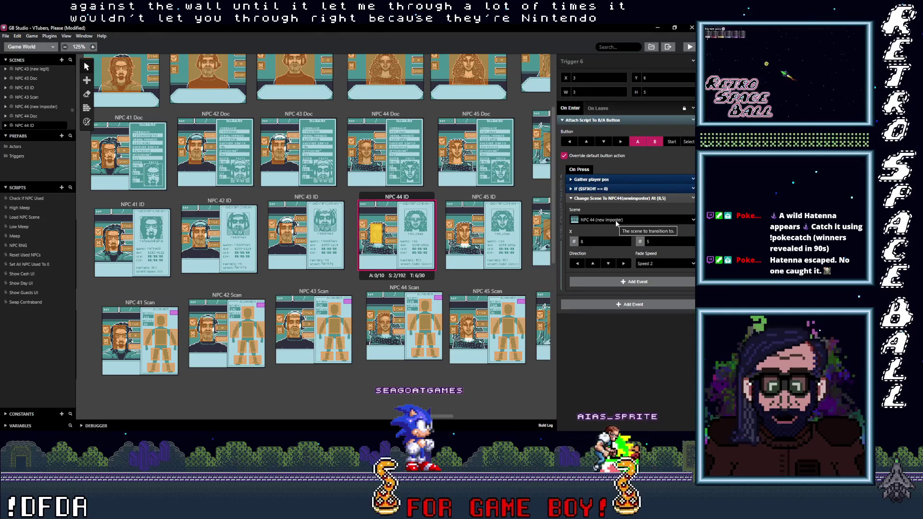
{"action": "left_click", "coordinate": [391, 244]}
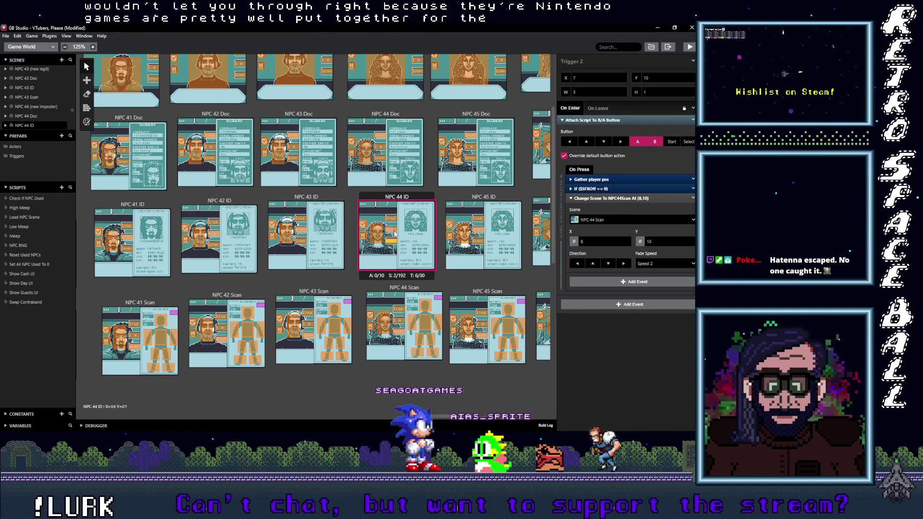
{"action": "left_click", "coordinate": [392, 231]}
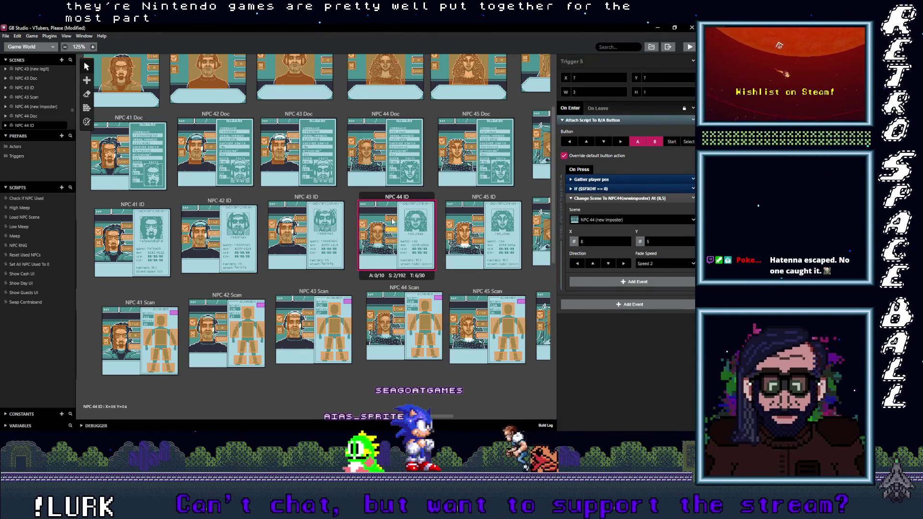
{"action": "left_click", "coordinate": [484, 198]}
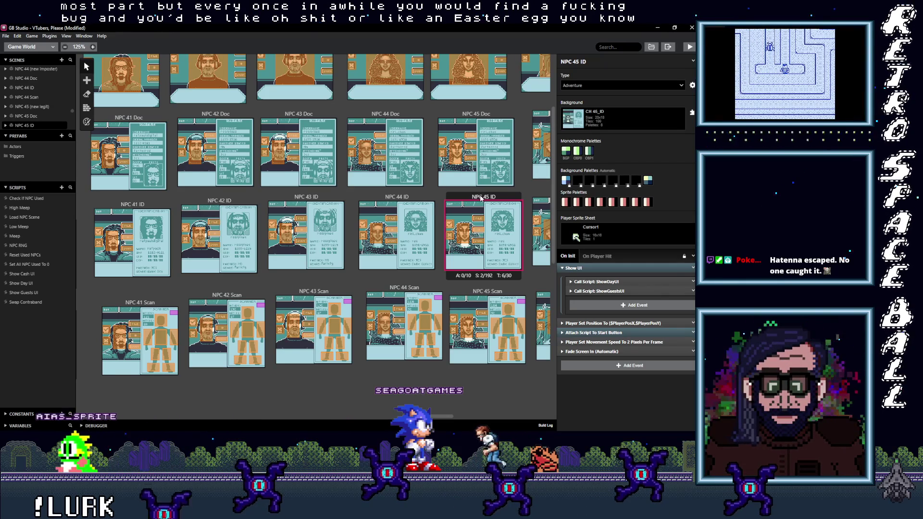
- Search '45 I' and set the NPC 25 (new legit) trigger to lead to NPC 45 ID
{"action": "left_click", "coordinate": [465, 237]}
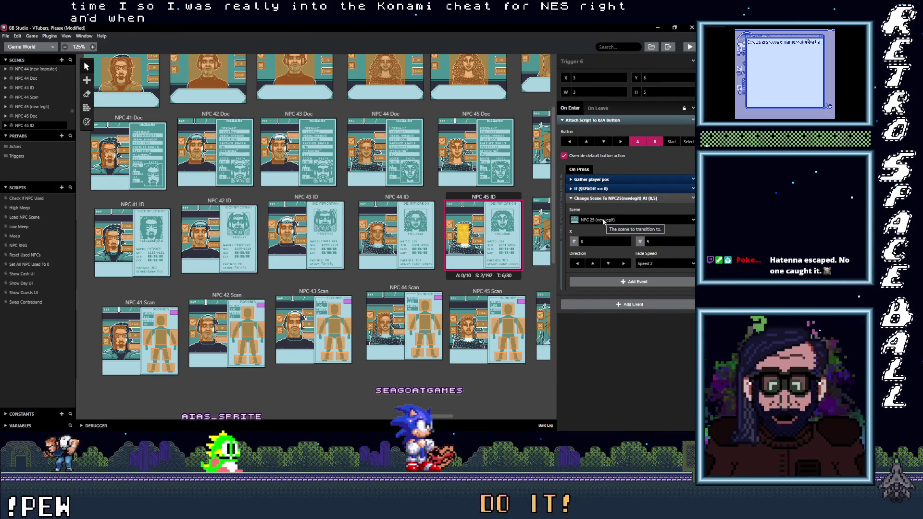
{"action": "left_click", "coordinate": [602, 219]}
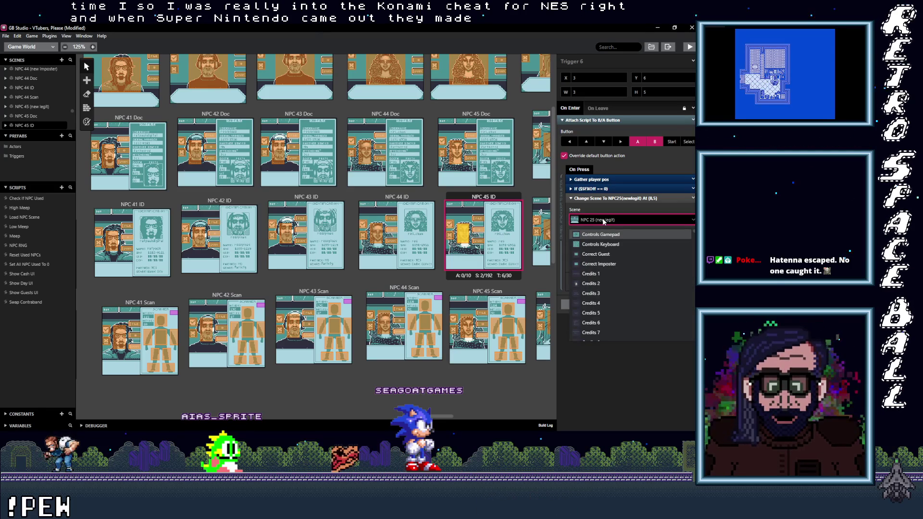
{"action": "type", "text": "45"}
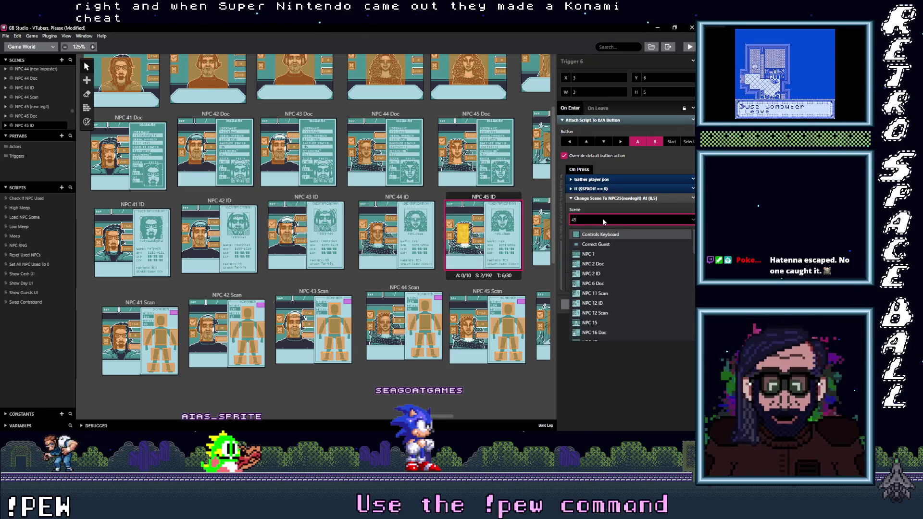
{"action": "type", "text": " I"}
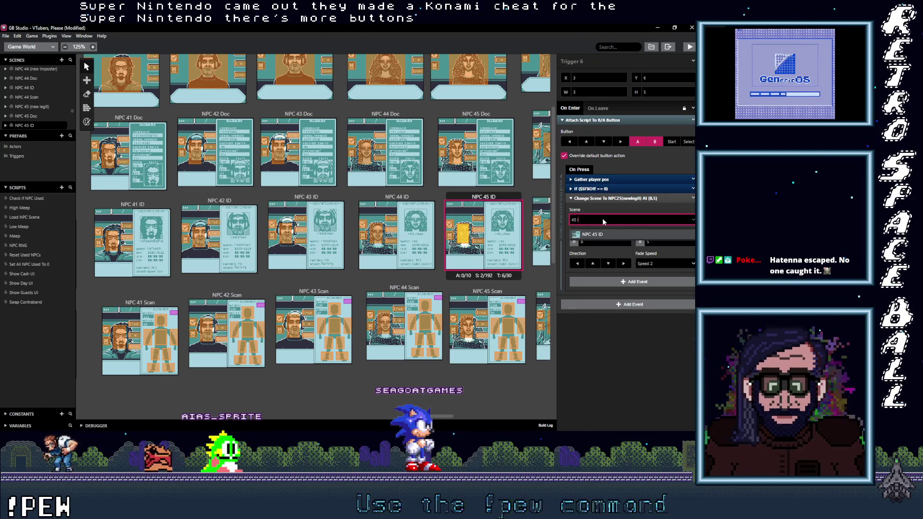
{"action": "left_click", "coordinate": [596, 234]}
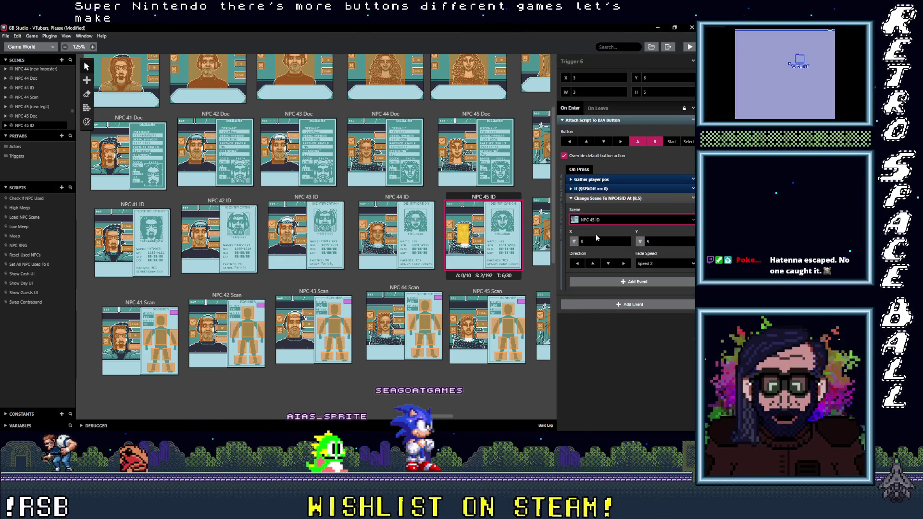
{"action": "left_click", "coordinate": [482, 220]}
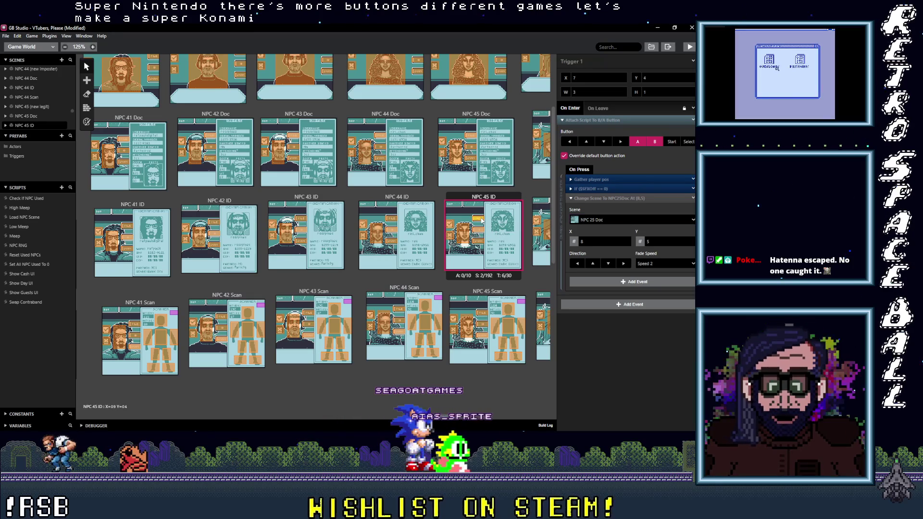
- Search the Doc trigger's scene list for '45 Do' and set it to NPC 45 Doc
{"action": "left_click", "coordinate": [627, 220]}
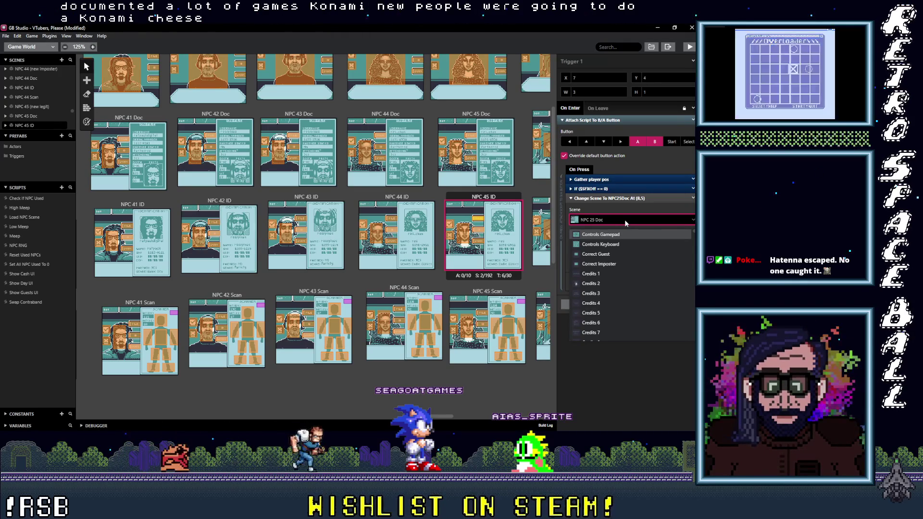
{"action": "type", "text": "$"}
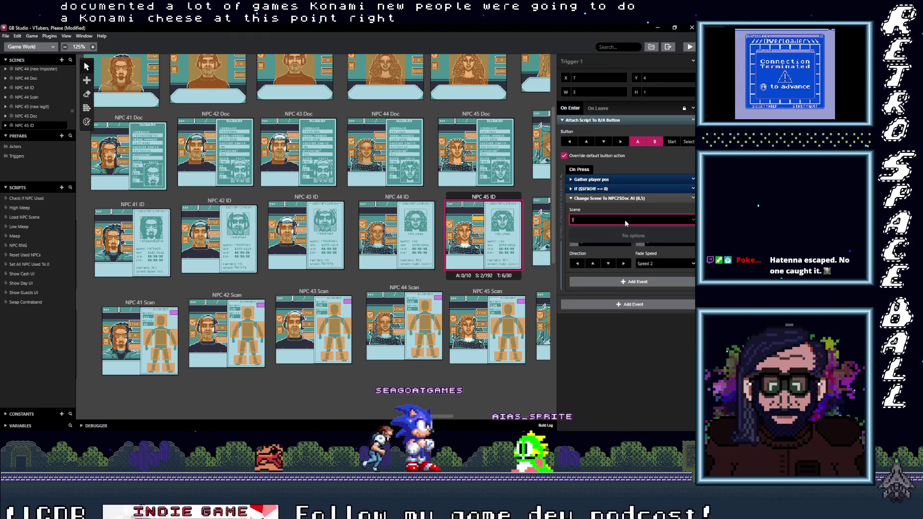
{"action": "key", "text": "BackSpace"}
{"action": "type", "text": "s"}
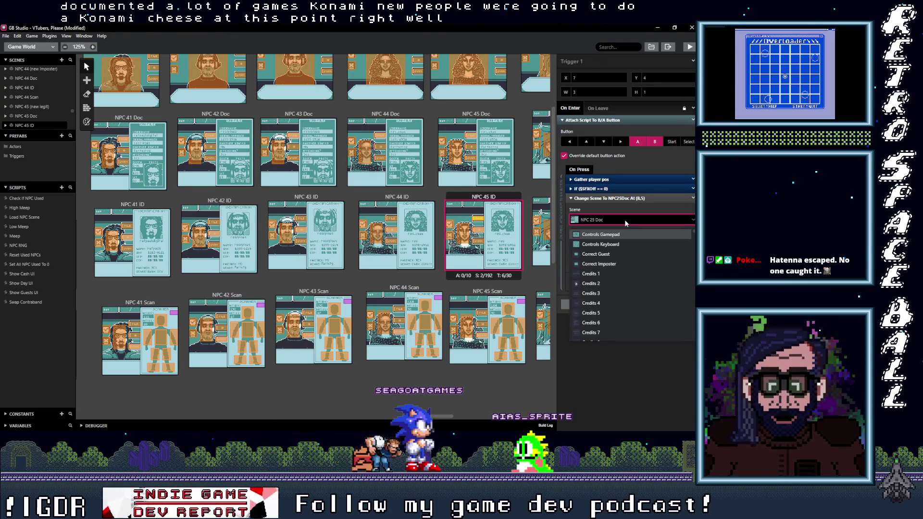
{"action": "type", "text": "5 I"}
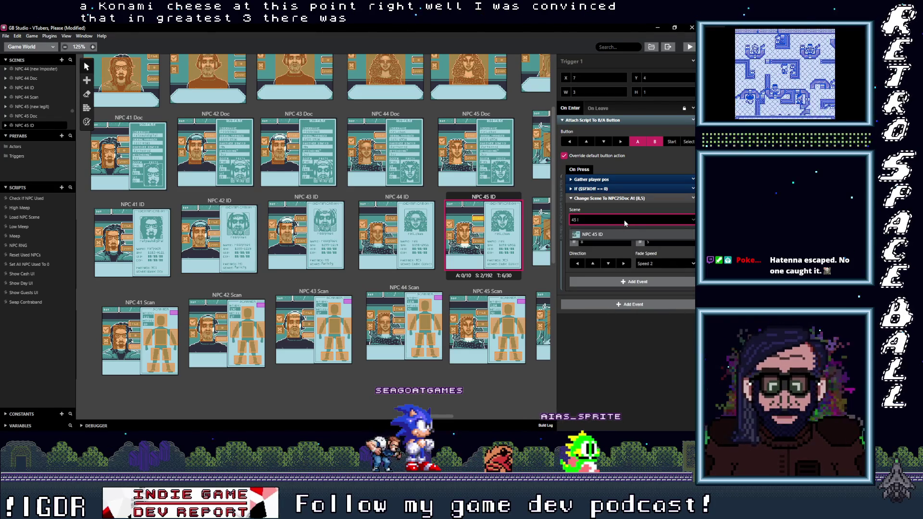
{"action": "key", "text": "BackSpace"}
{"action": "type", "text": "Doc"}
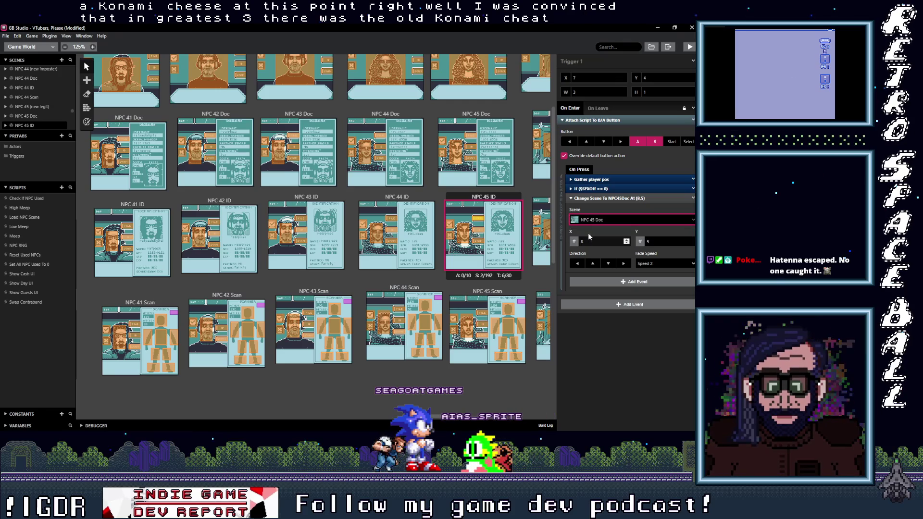
{"action": "left_click", "coordinate": [587, 233]}
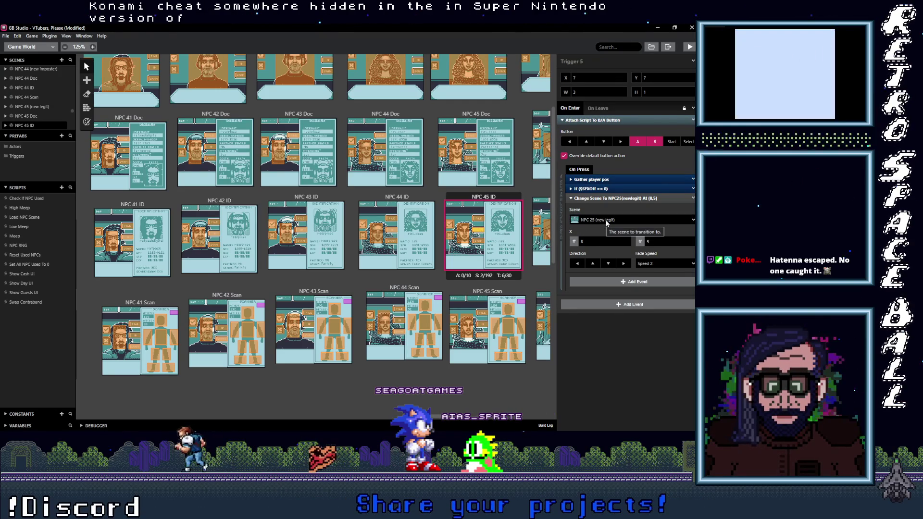
- Set Trigger 5's destination to NPC 45 (new legit) via a '45 (' scene search
{"action": "left_click", "coordinate": [621, 221]}
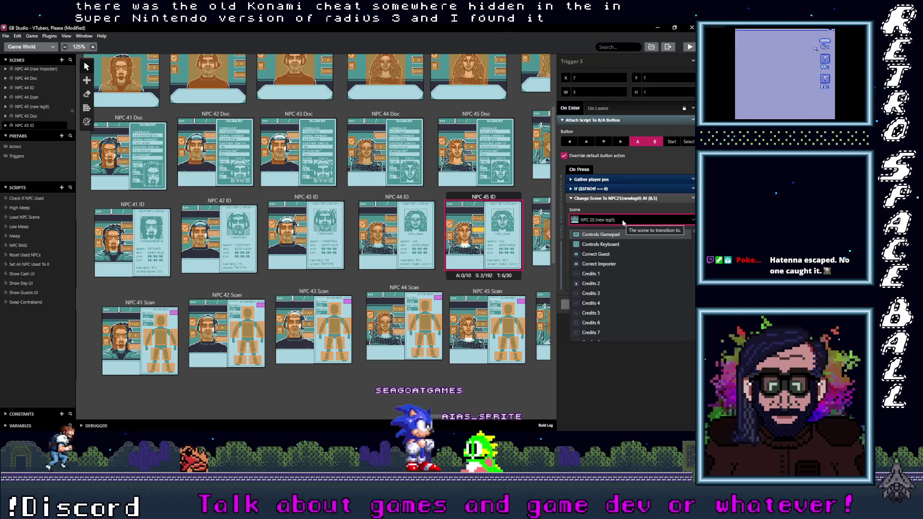
{"action": "left_click", "coordinate": [623, 222]}
{"action": "left_click", "coordinate": [623, 222]}
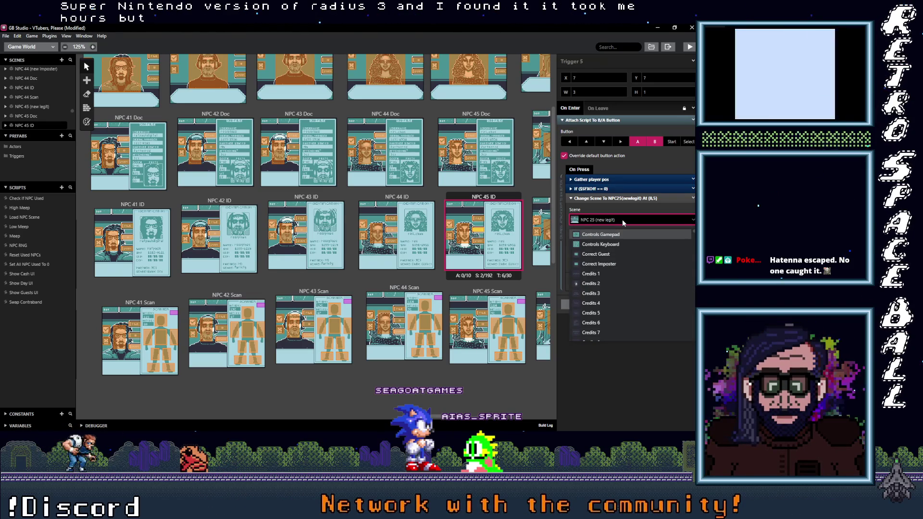
{"action": "left_click", "coordinate": [623, 222]}
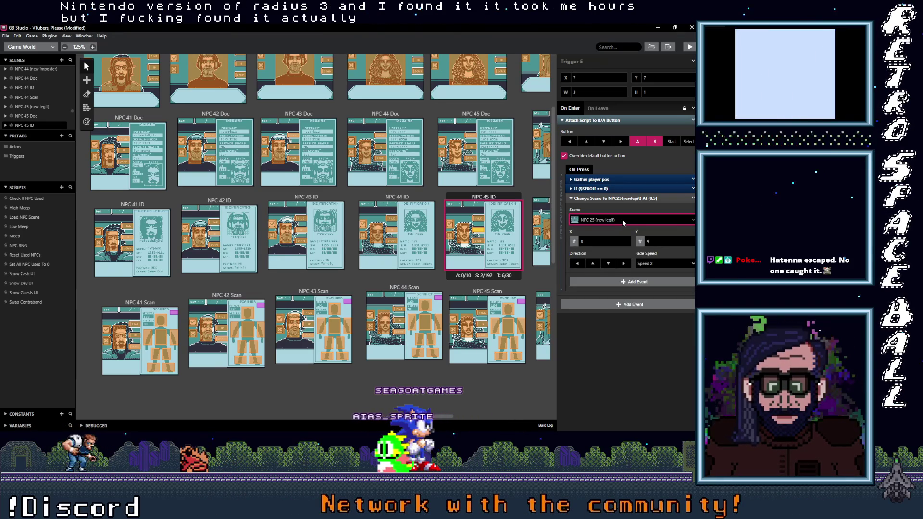
{"action": "left_click", "coordinate": [623, 222]}
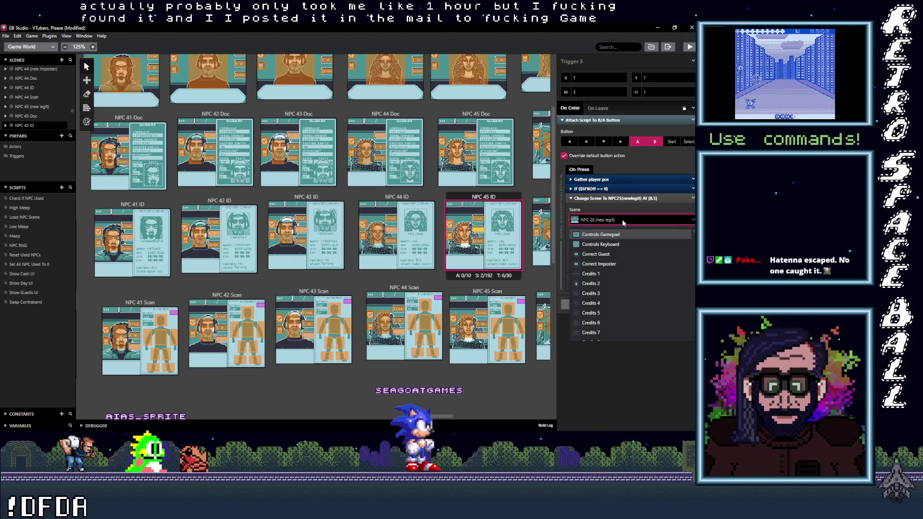
{"action": "type", "text": "45"}
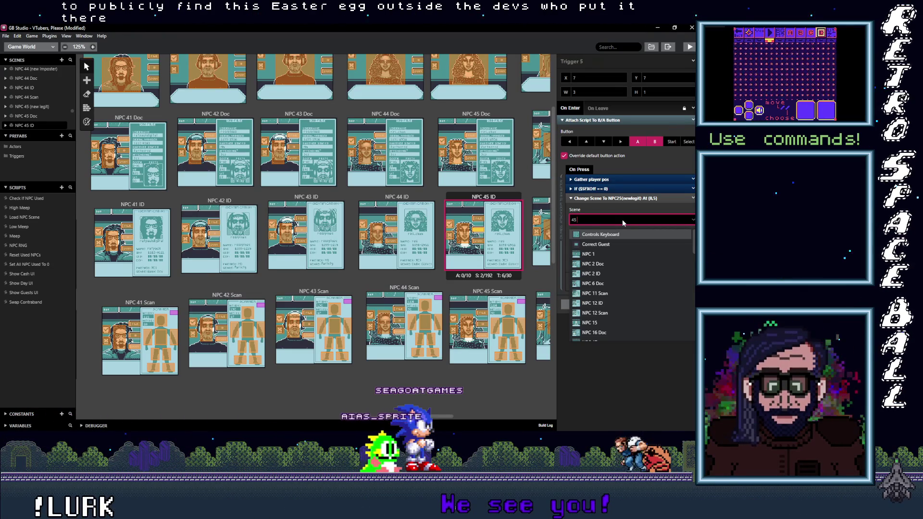
{"action": "type", "text": " S"}
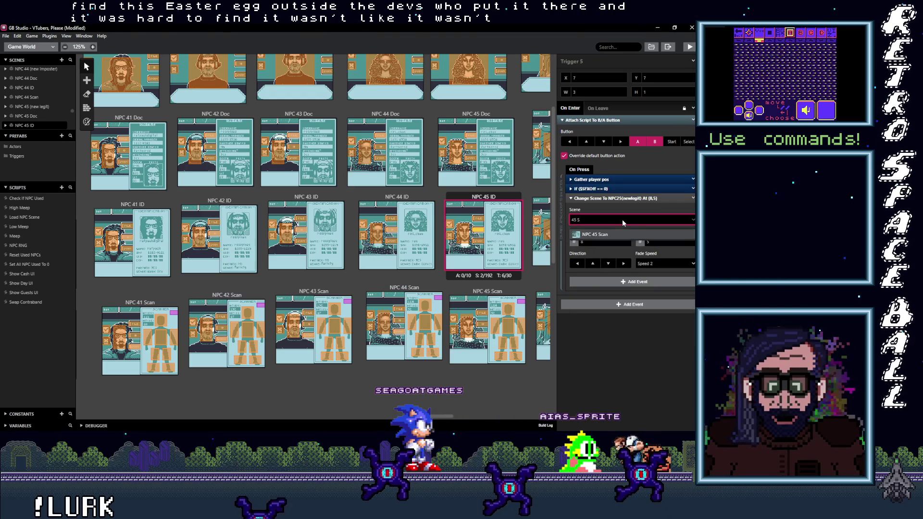
{"action": "key", "text": "BackSpace"}
{"action": "type", "text": "("}
{"action": "left_click", "coordinate": [599, 234]}
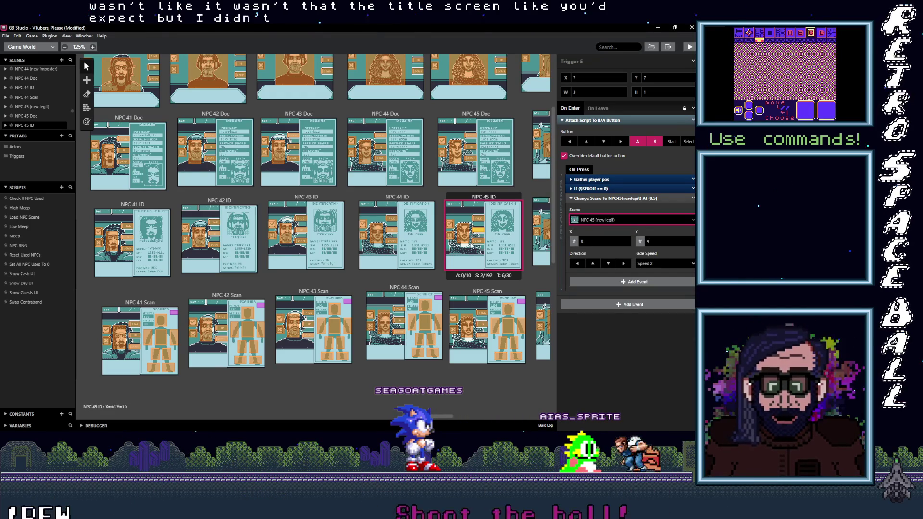
{"action": "left_click", "coordinate": [613, 219]}
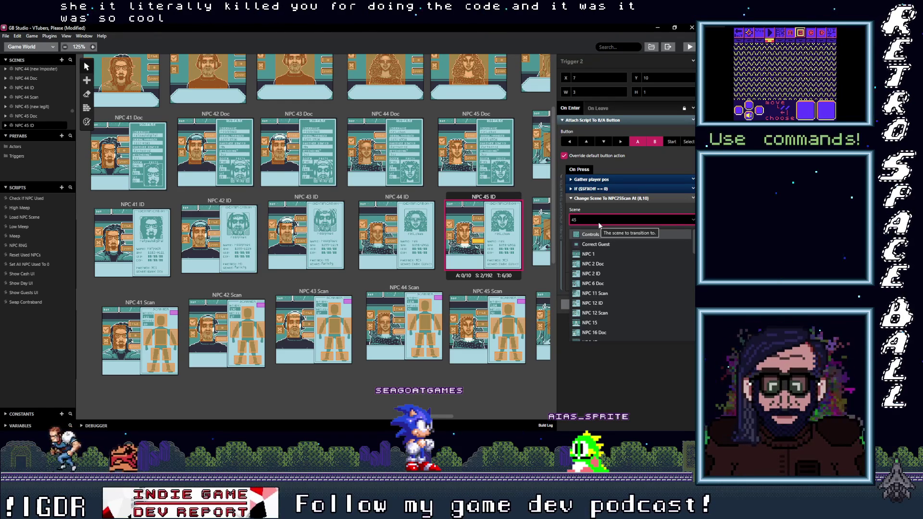
- Retarget NPC 45 ID's Trigger 2 from NPC 25 Scan to NPC 45 Scan
{"action": "key", "text": "Escape"}
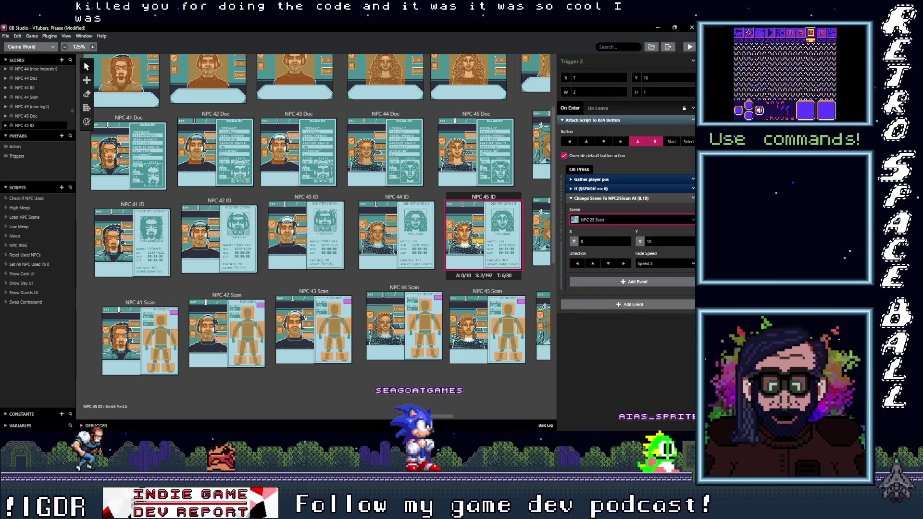
{"action": "left_click", "coordinate": [602, 222]}
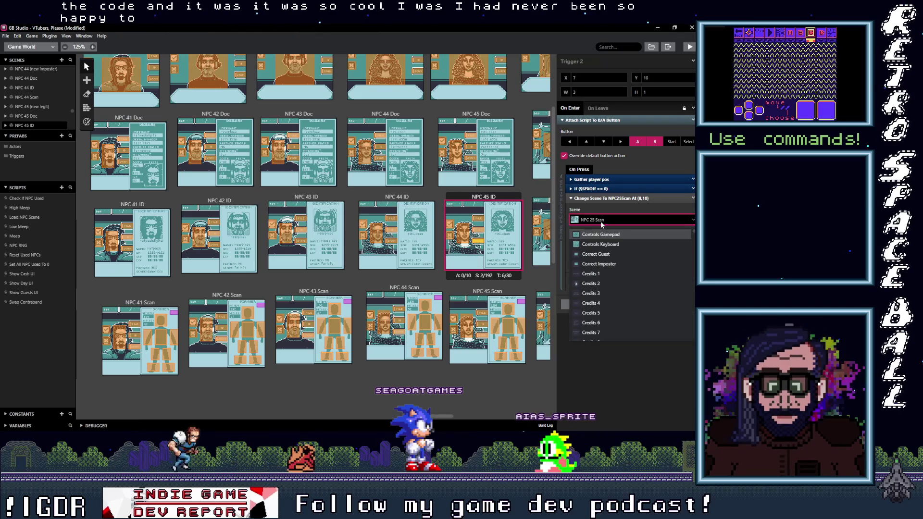
{"action": "type", "text": "45"}
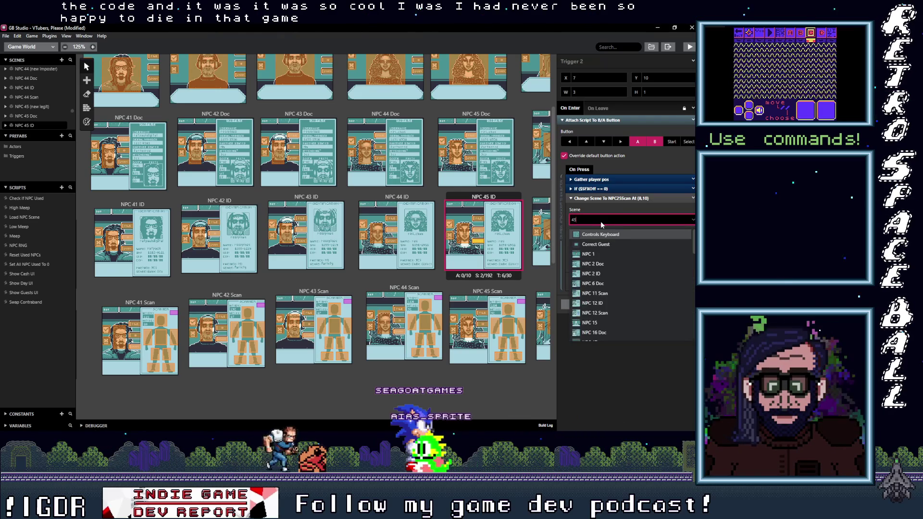
{"action": "type", "text": " S"}
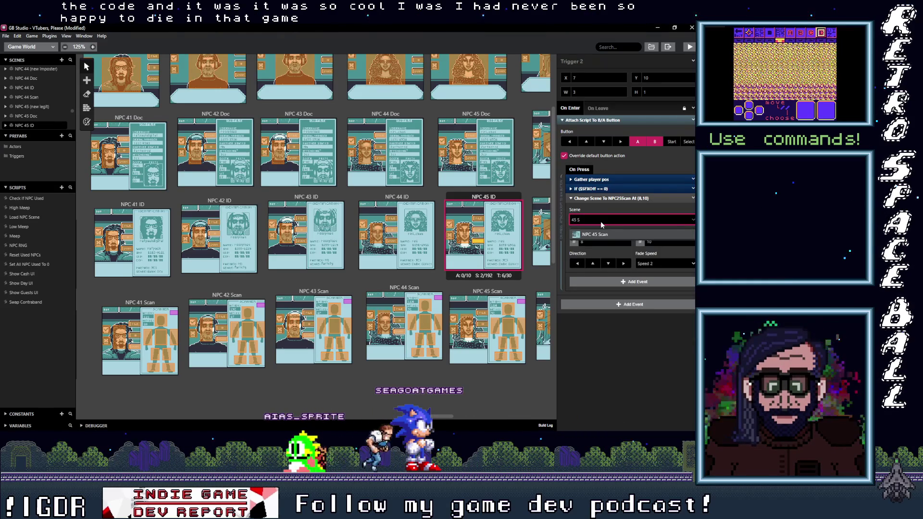
{"action": "left_click", "coordinate": [602, 234]}
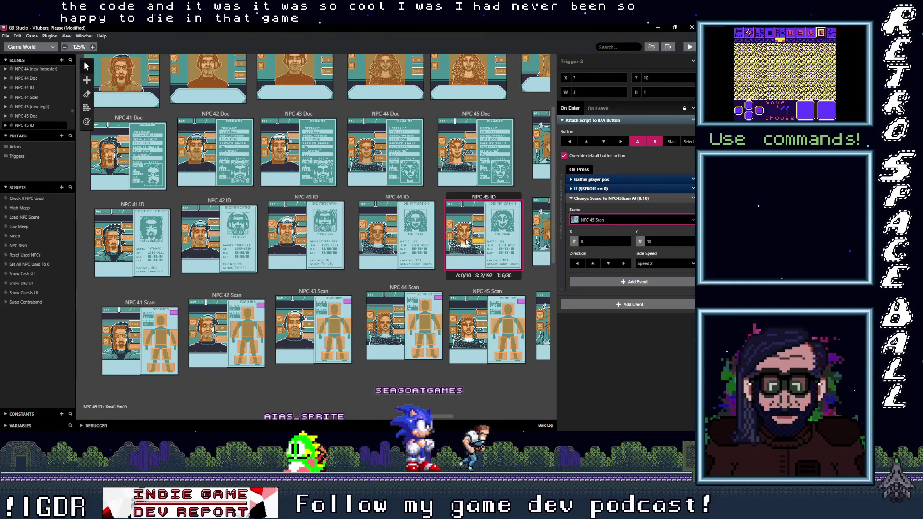
{"action": "left_click", "coordinate": [468, 242]}
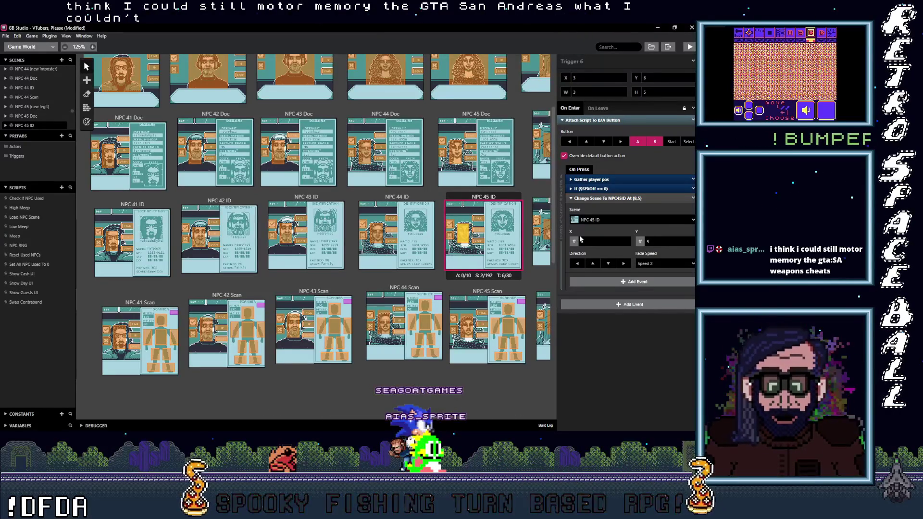
{"action": "left_click", "coordinate": [581, 238]}
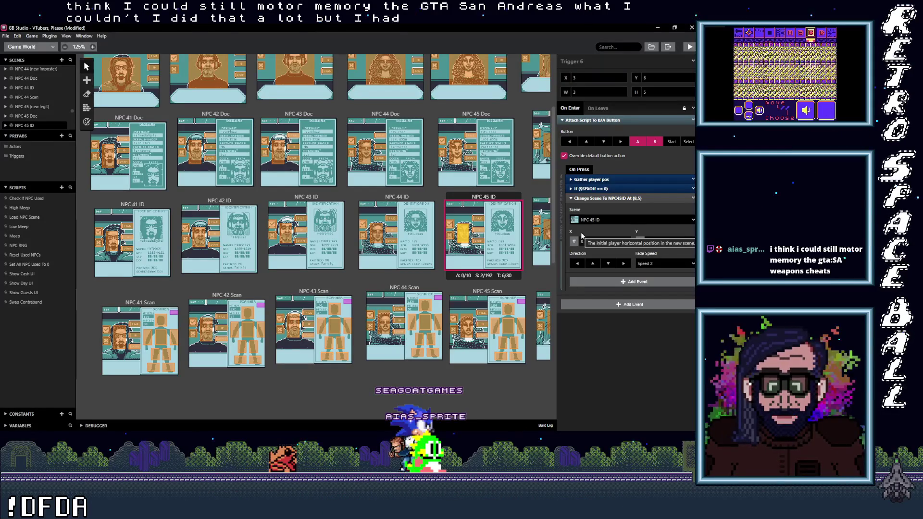
{"action": "left_click", "coordinate": [481, 244]}
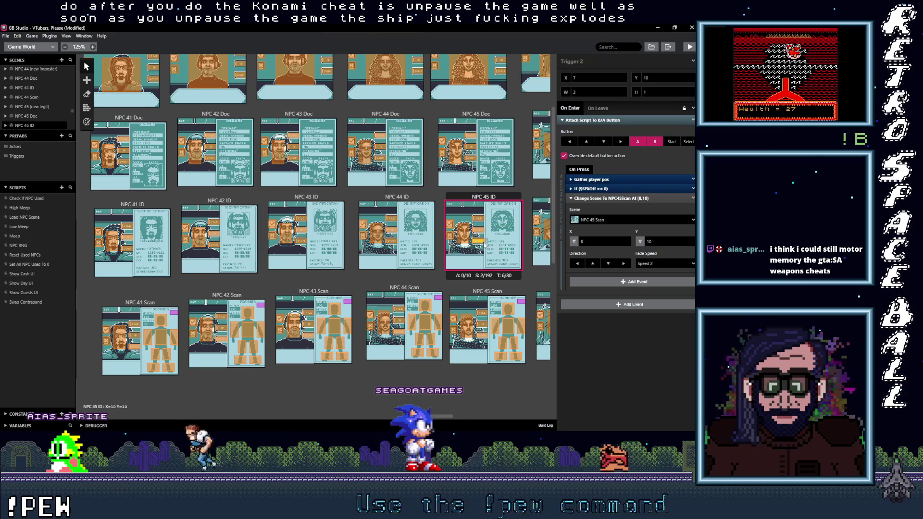
{"action": "left_click", "coordinate": [481, 239]}
{"action": "left_click", "coordinate": [481, 242]}
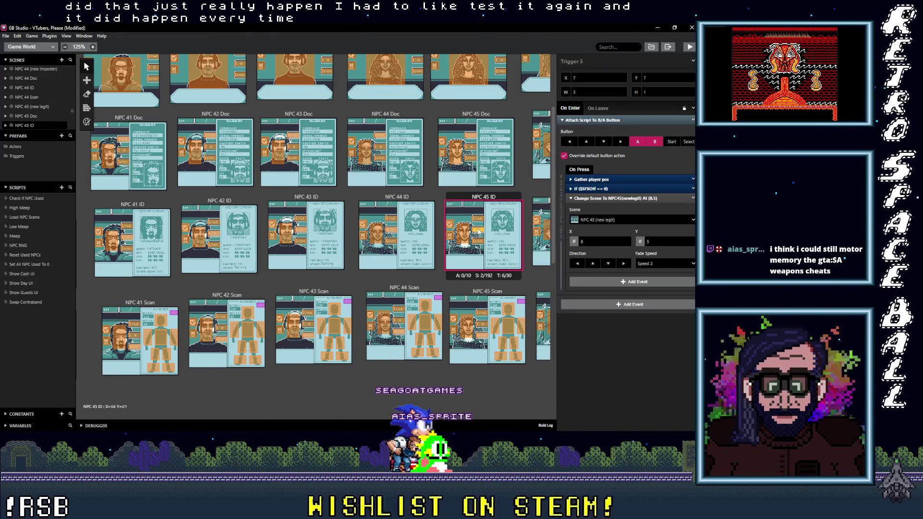
{"action": "left_click", "coordinate": [480, 220]}
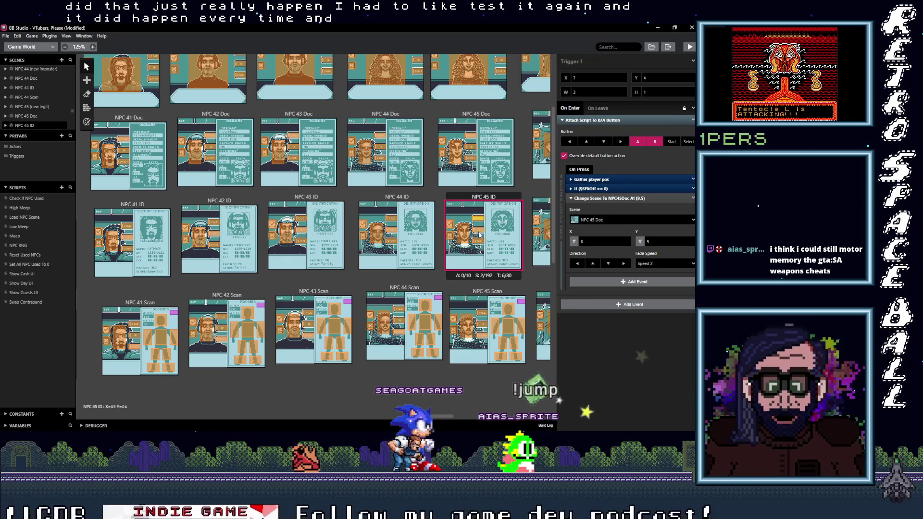
{"action": "left_click", "coordinate": [481, 234]}
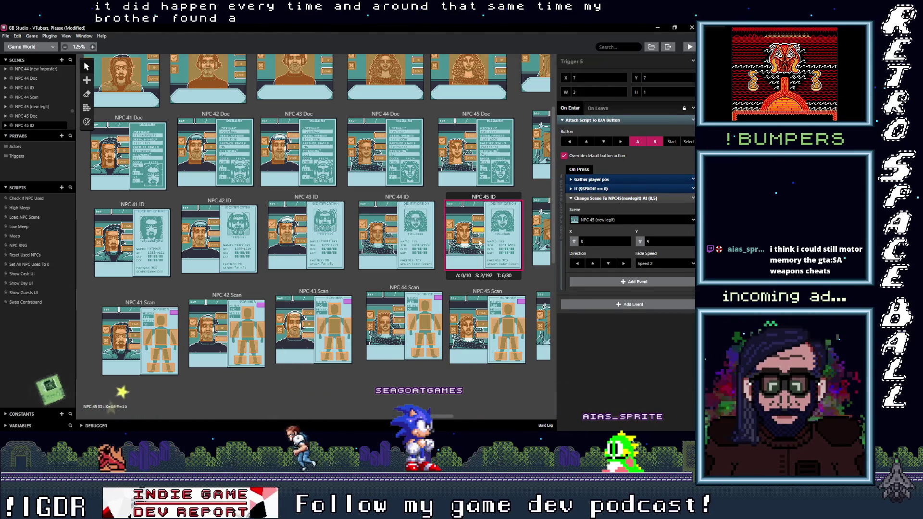
{"action": "left_click", "coordinate": [464, 235]}
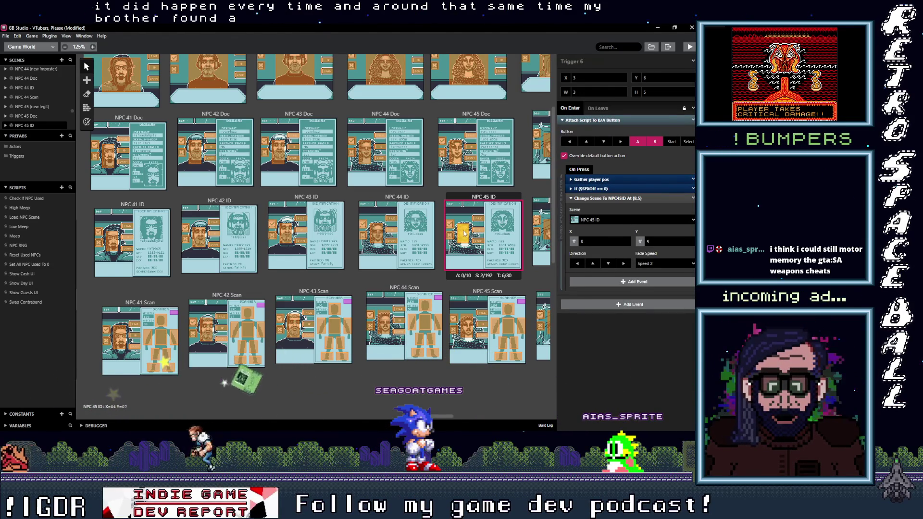
{"action": "left_click", "coordinate": [480, 220]}
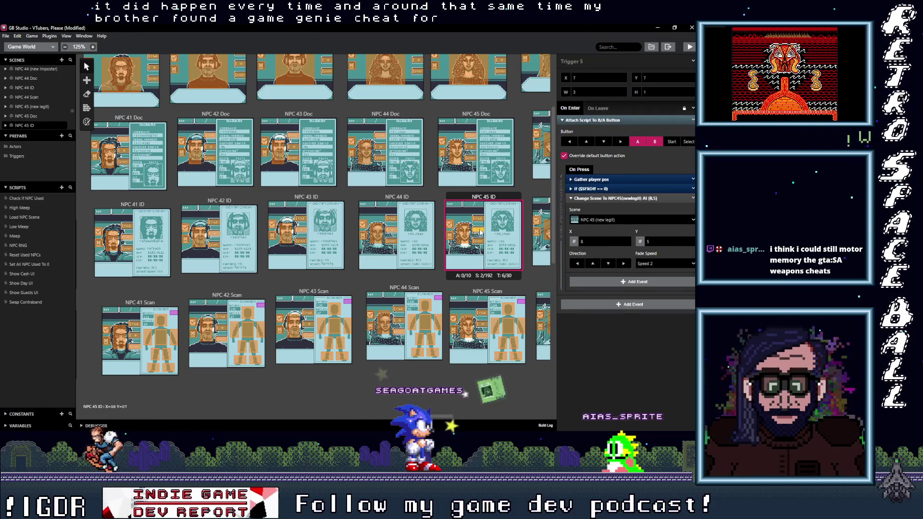
- Scroll the world canvas right toward the NPC 46 scenes
{"action": "left_click_drag", "start_coordinate": [443, 416], "coordinate": [463, 416]}
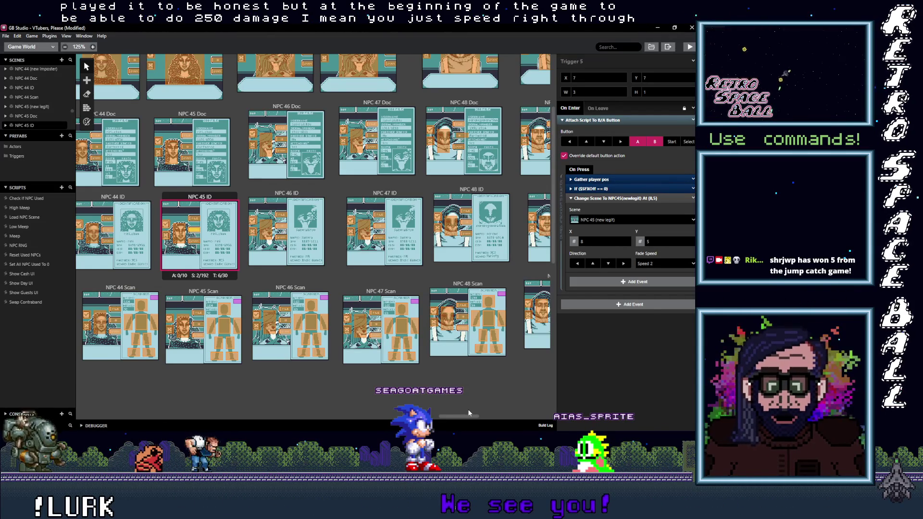
- Point the yellow NPC 46 ID trigger at NPC 46 (new imposter)
{"action": "left_click", "coordinate": [284, 231]}
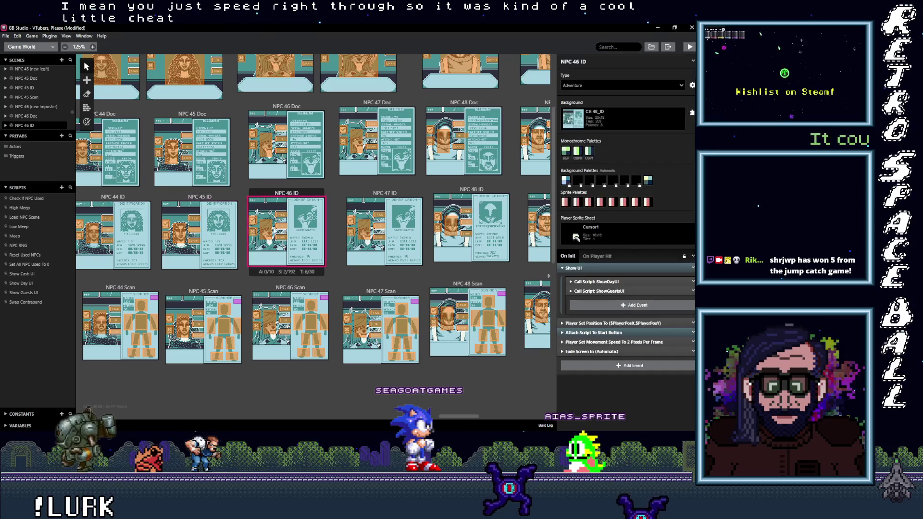
{"action": "left_click", "coordinate": [266, 230]}
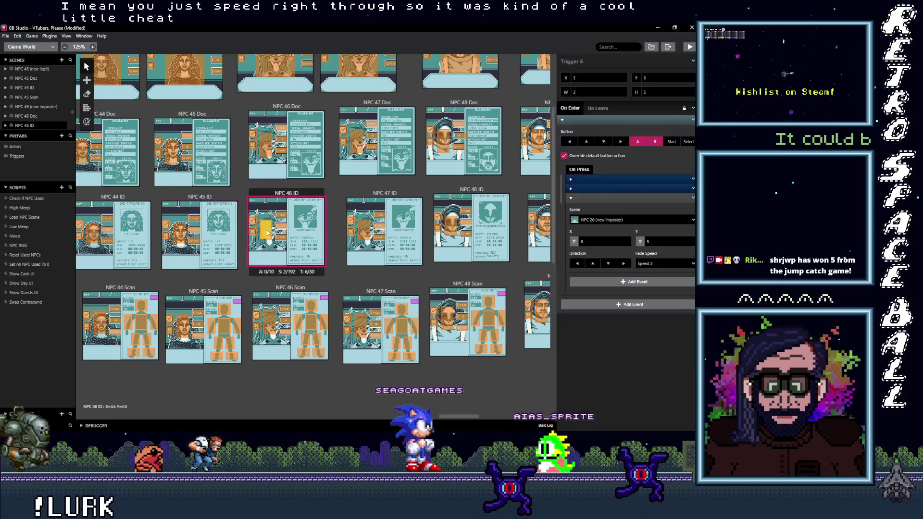
{"action": "left_click", "coordinate": [613, 219]}
{"action": "type", "text": "46"}
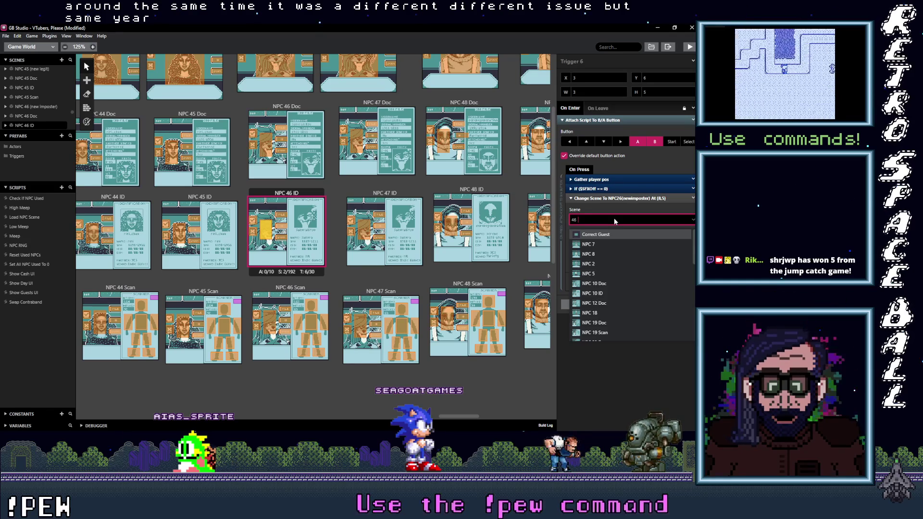
{"action": "type", "text": "("}
{"action": "key", "text": "BackSpace"}
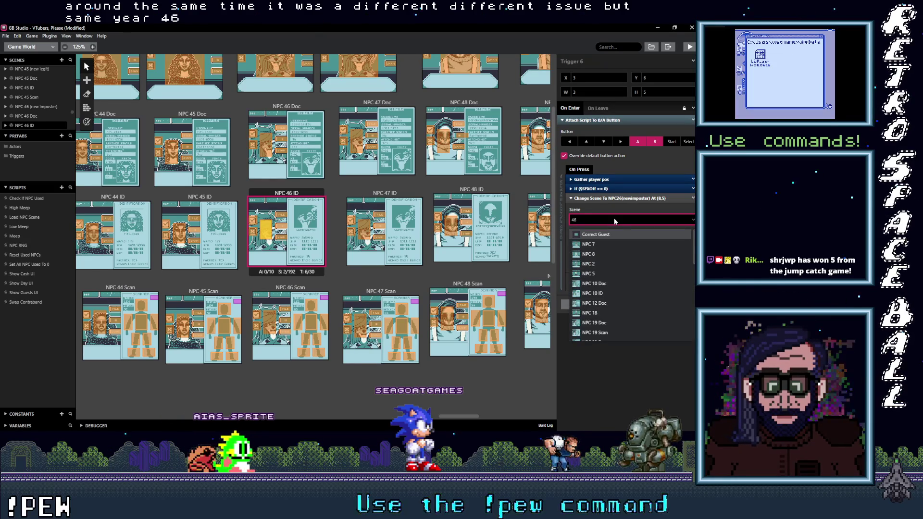
{"action": "type", "text": "("}
{"action": "key", "text": "Return"}
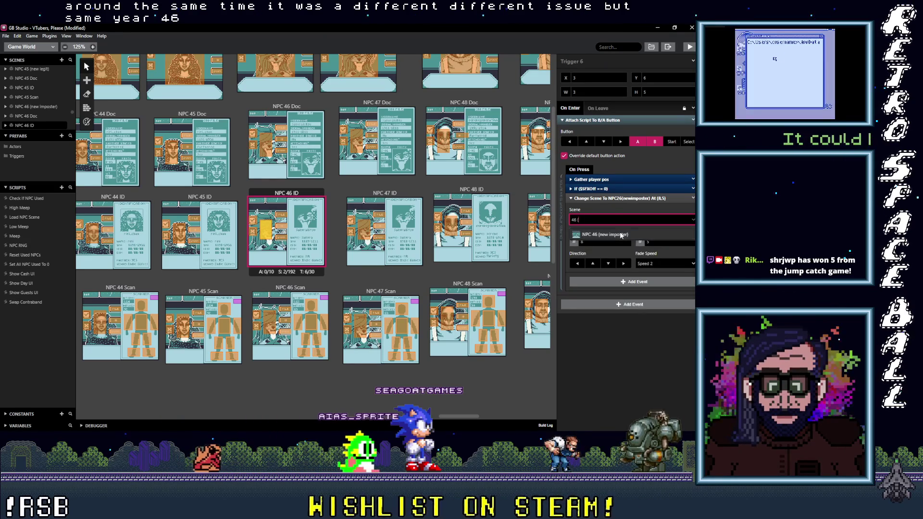
- Retarget the trigger going to NPC 26 Doc to NPC 46 Doc, undoing a mistaken search
{"action": "left_click", "coordinate": [279, 228]}
{"action": "left_click", "coordinate": [595, 221]}
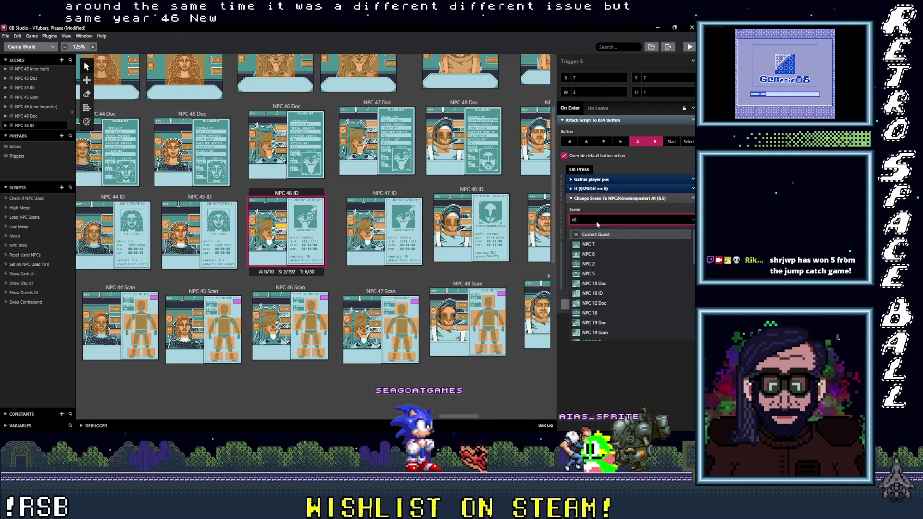
{"action": "type", "text": "46 ("}
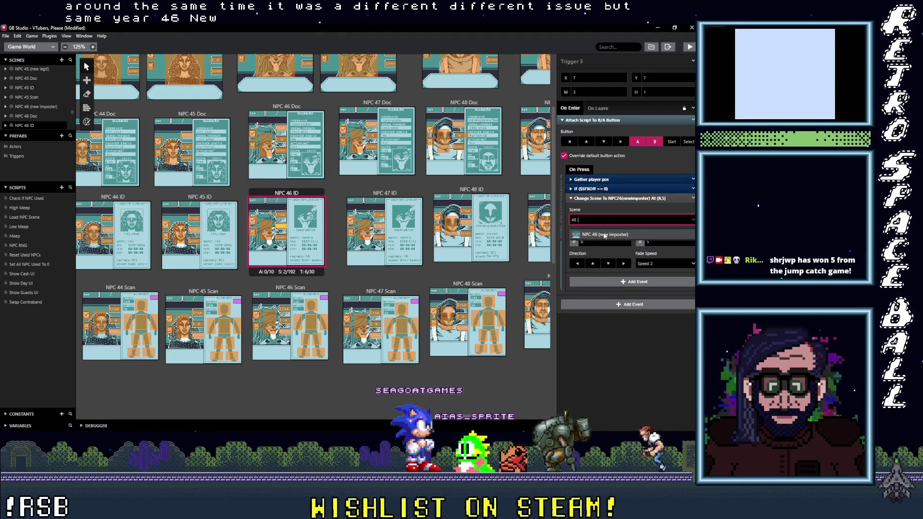
{"action": "key", "text": "Escape"}
{"action": "key", "text": "ctrl+z"}
{"action": "left_click", "coordinate": [629, 220]}
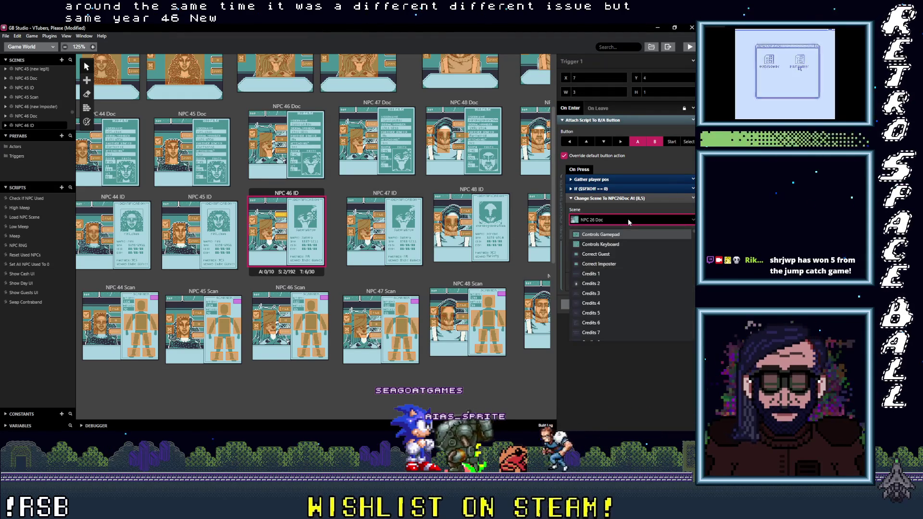
{"action": "type", "text": "46 D"}
{"action": "key", "text": "Return"}
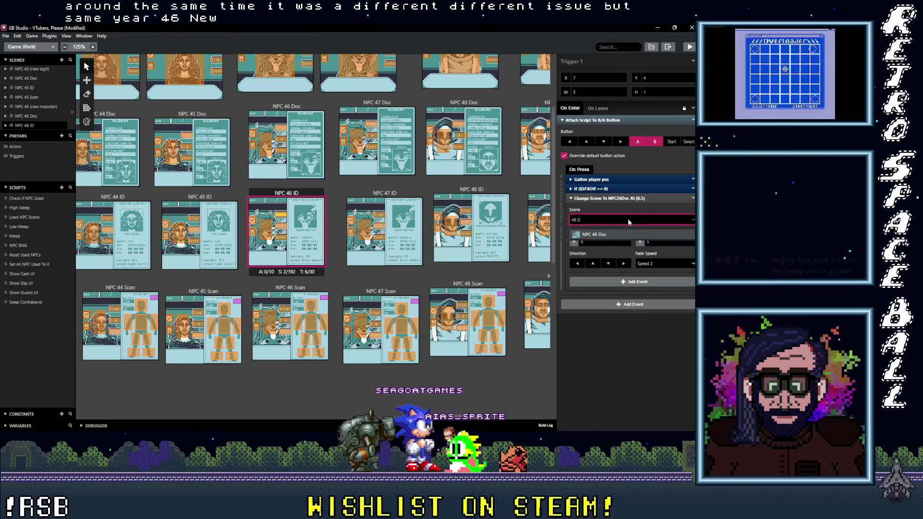
- Retarget the trigger going to NPC 26 Scan to NPC 46 Scan
{"action": "left_click", "coordinate": [281, 238]}
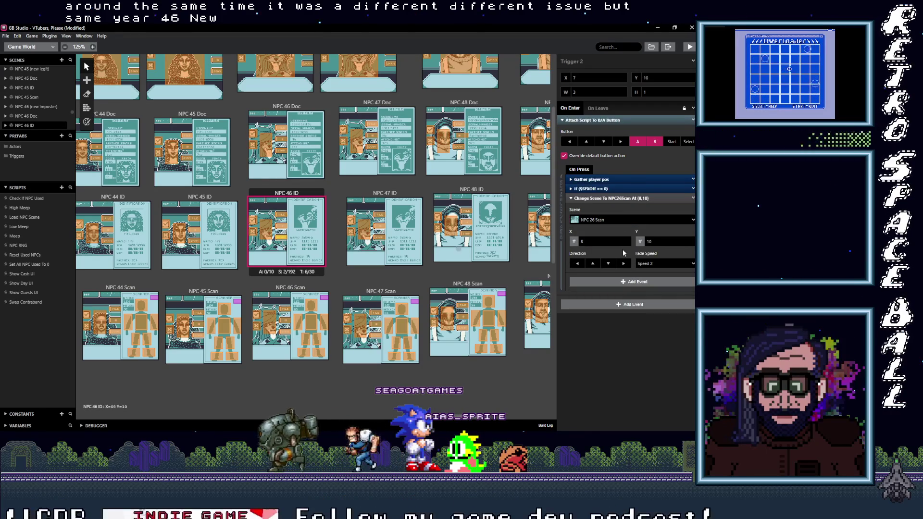
{"action": "left_click", "coordinate": [629, 219]}
{"action": "type", "text": "46 S"}
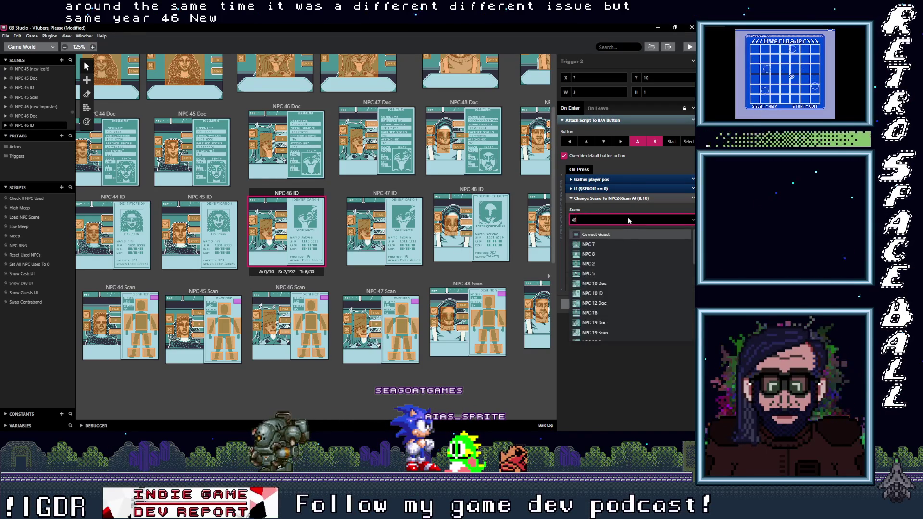
{"action": "key", "text": "Return"}
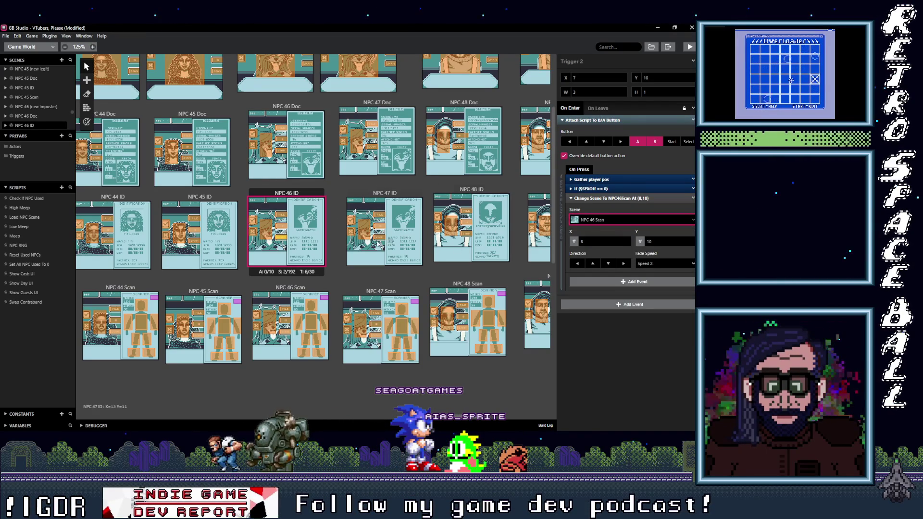
{"action": "left_click", "coordinate": [364, 230]}
- Set two NPC 47 ID triggers to change scene to NPC 47 (new legit)
{"action": "left_click", "coordinate": [620, 220]}
{"action": "type", "text": "47"}
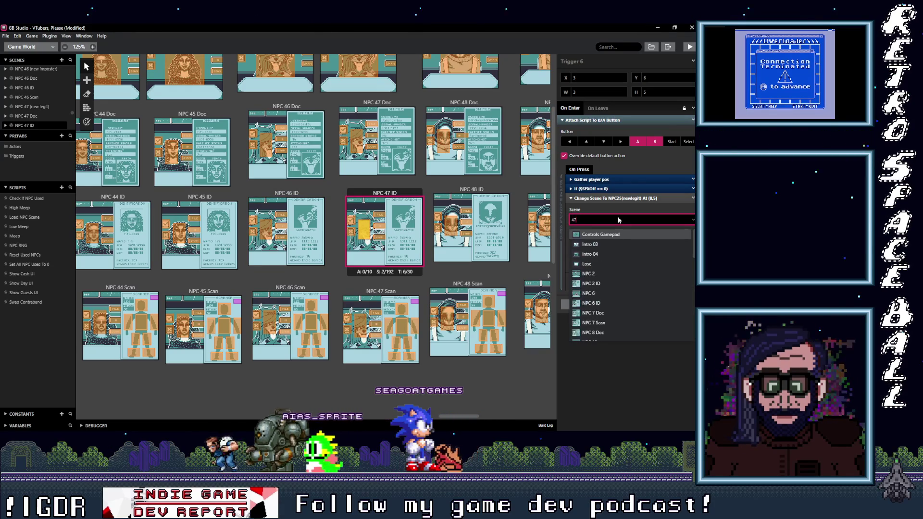
{"action": "key", "text": "Return"}
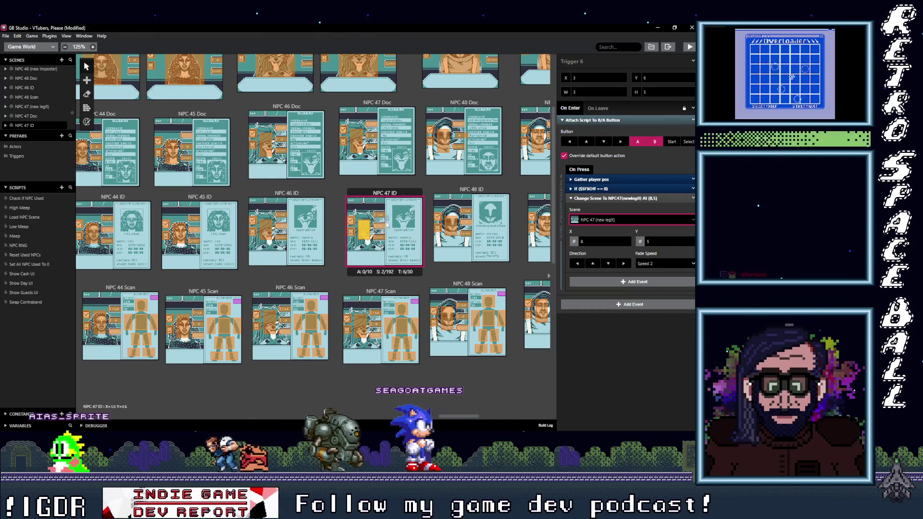
{"action": "left_click", "coordinate": [386, 225]}
{"action": "left_click", "coordinate": [619, 219]}
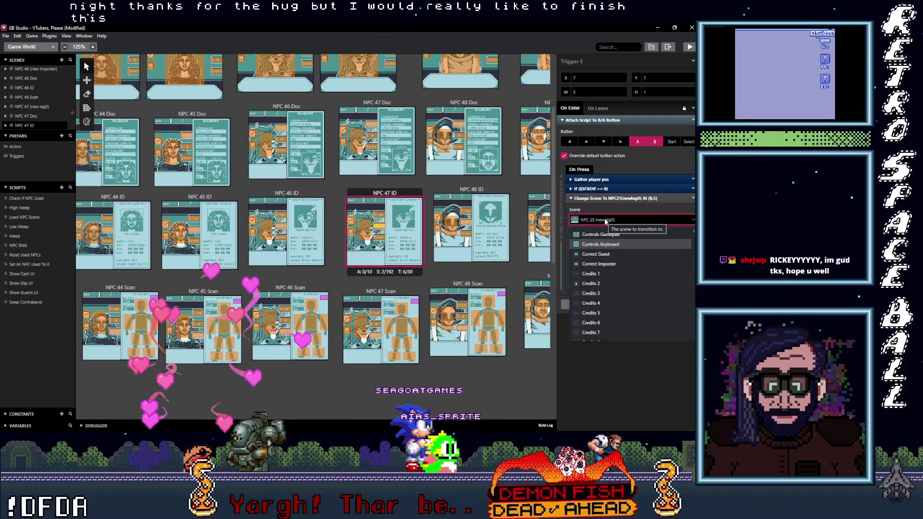
{"action": "key", "text": "Up"}
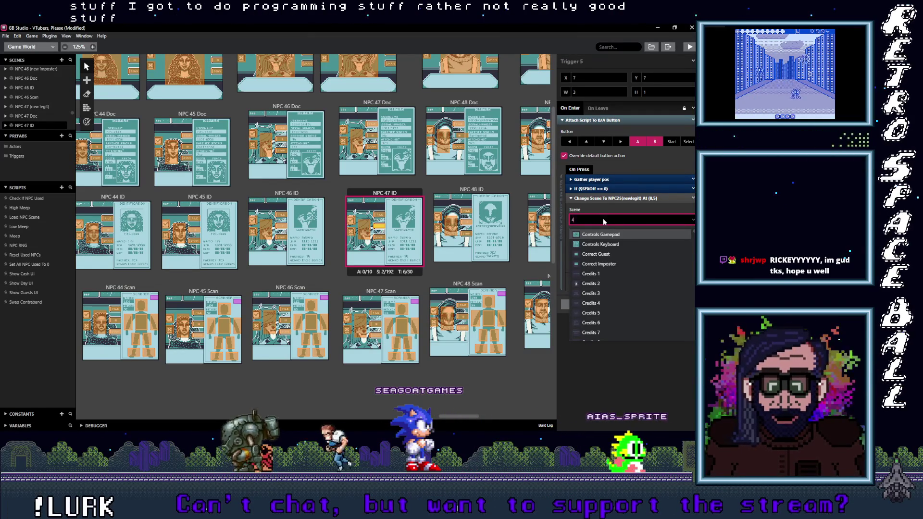
{"action": "type", "text": "47"}
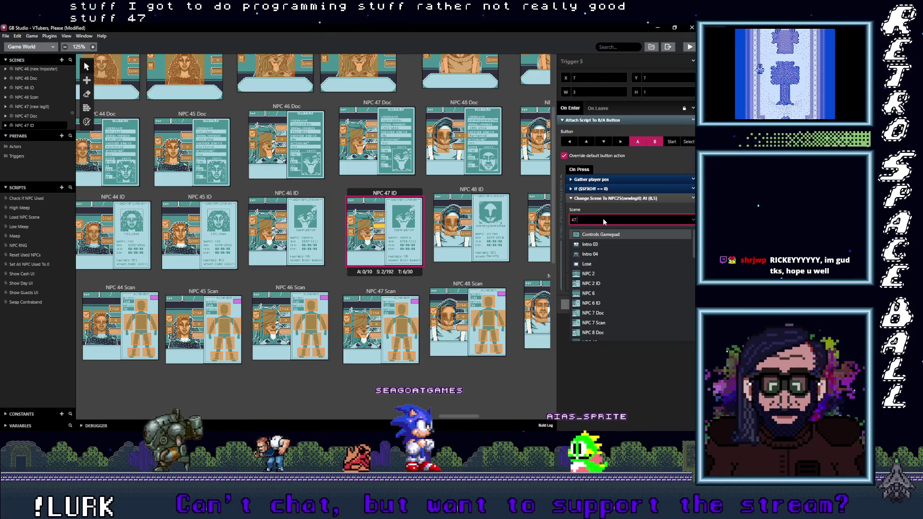
{"action": "type", "text": " ("}
{"action": "key", "text": "Return"}
- Retarget the NPC 25 Scan and NPC 25 Doc triggers to NPC 47 Scan and NPC 47 Doc
{"action": "left_click", "coordinate": [382, 237]}
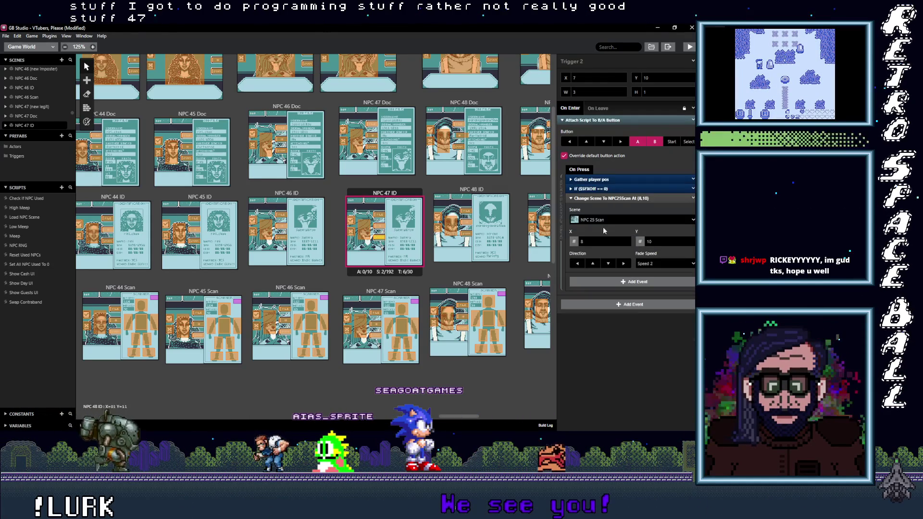
{"action": "left_click", "coordinate": [618, 220]}
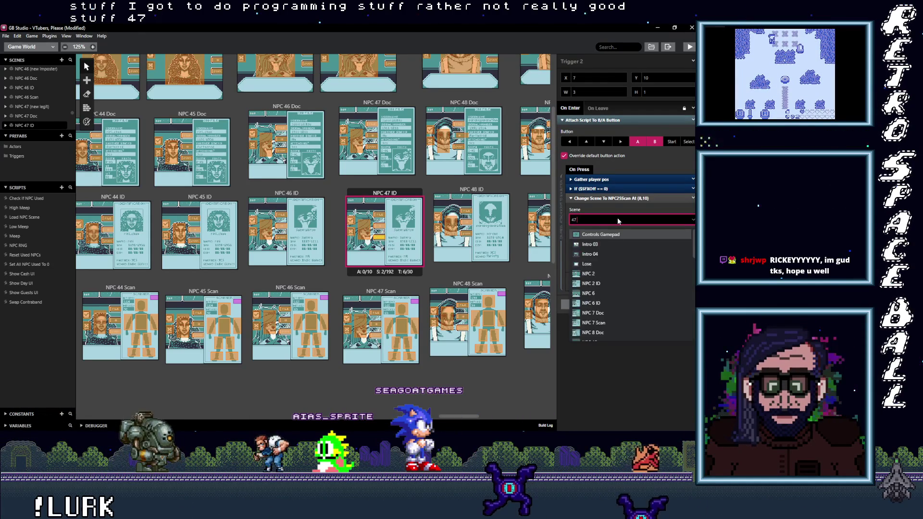
{"action": "type", "text": "S"}
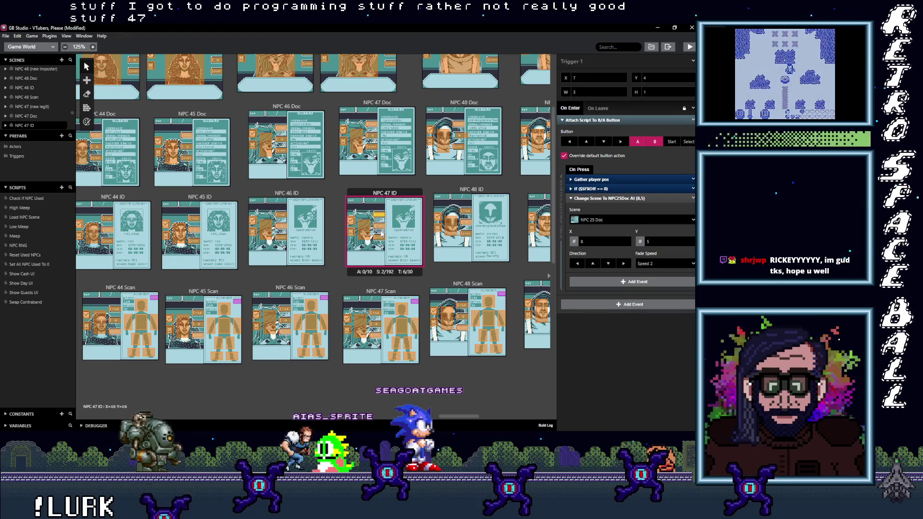
{"action": "left_click", "coordinate": [603, 221]}
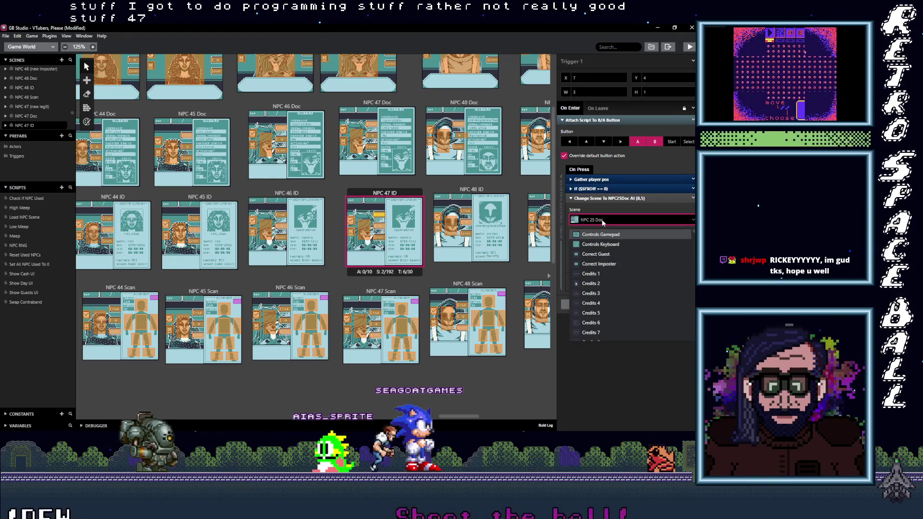
{"action": "type", "text": "47 D"}
{"action": "key", "text": "Return"}
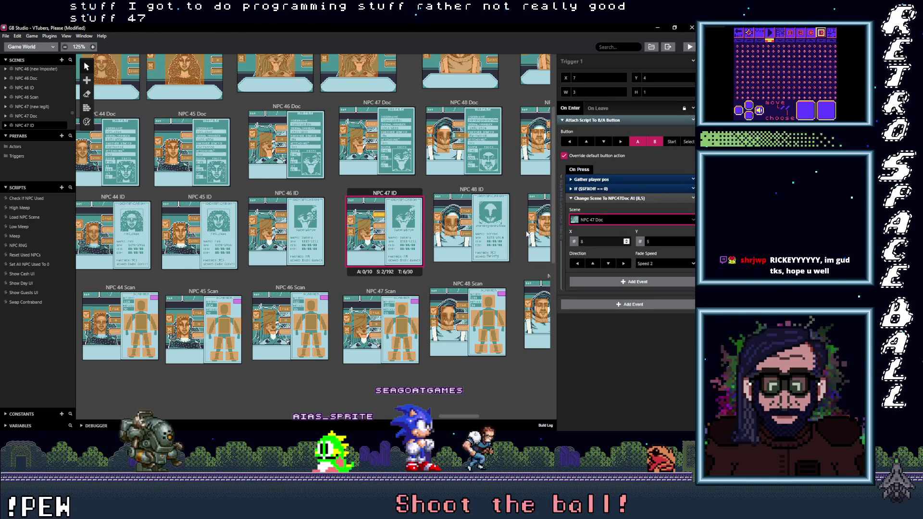
{"action": "left_click", "coordinate": [379, 228]}
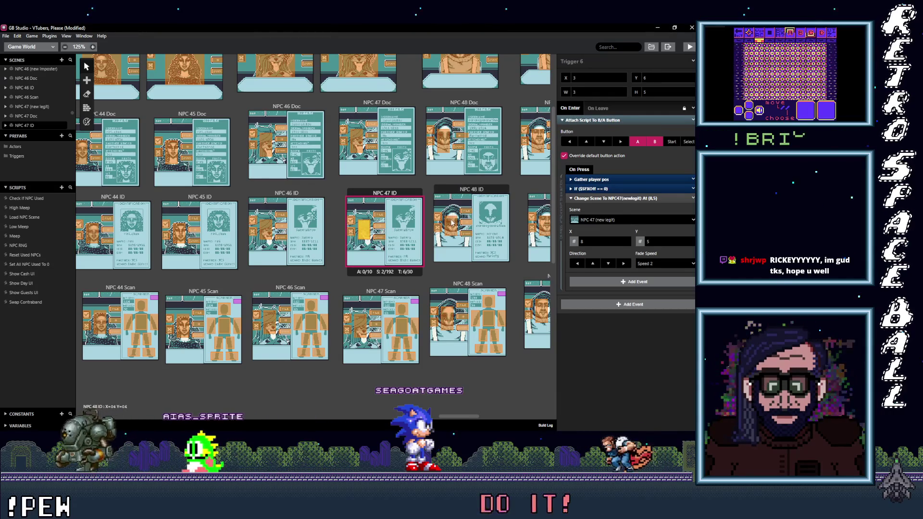
{"action": "left_click", "coordinate": [452, 224]}
- Send the first NPC 48 ID trigger to NPC 48 (new imposter) and the NPC 26 Doc trigger to NPC 48 ID
{"action": "left_click", "coordinate": [614, 220]}
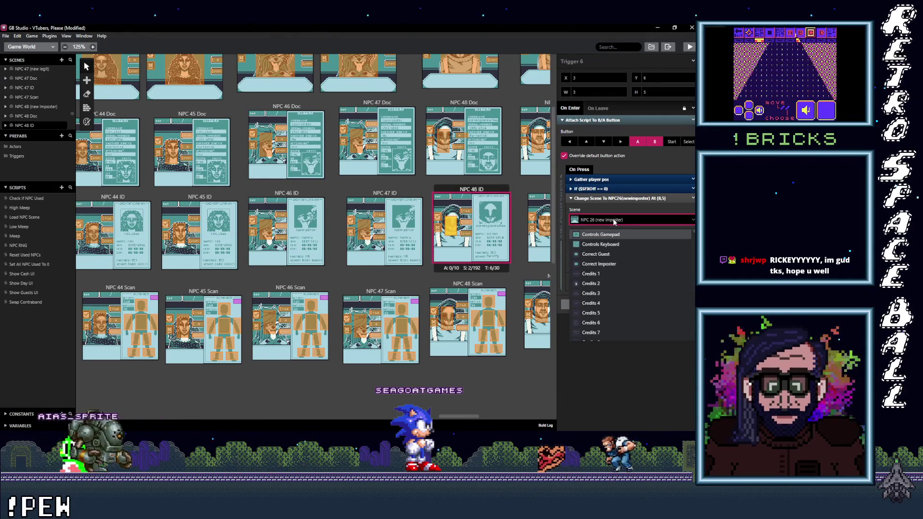
{"action": "type", "text": "48 ("}
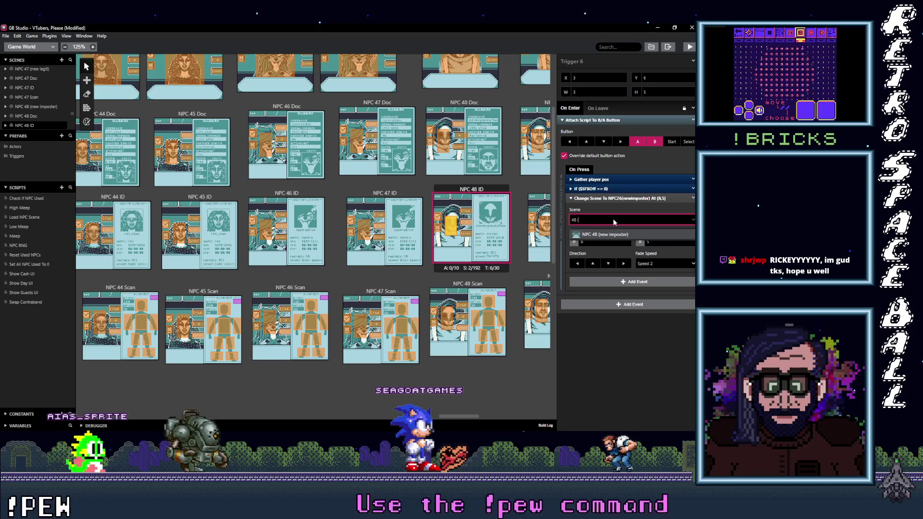
{"action": "left_click", "coordinate": [613, 234]}
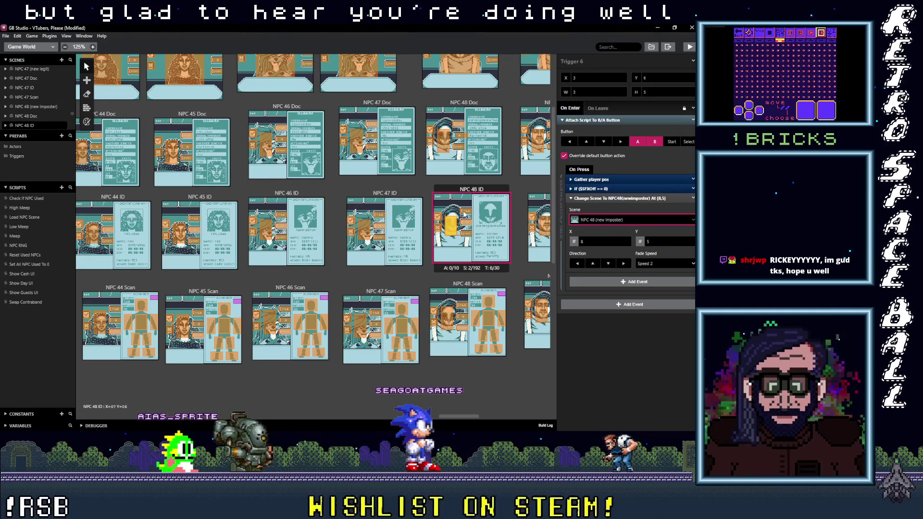
{"action": "left_click", "coordinate": [620, 220]}
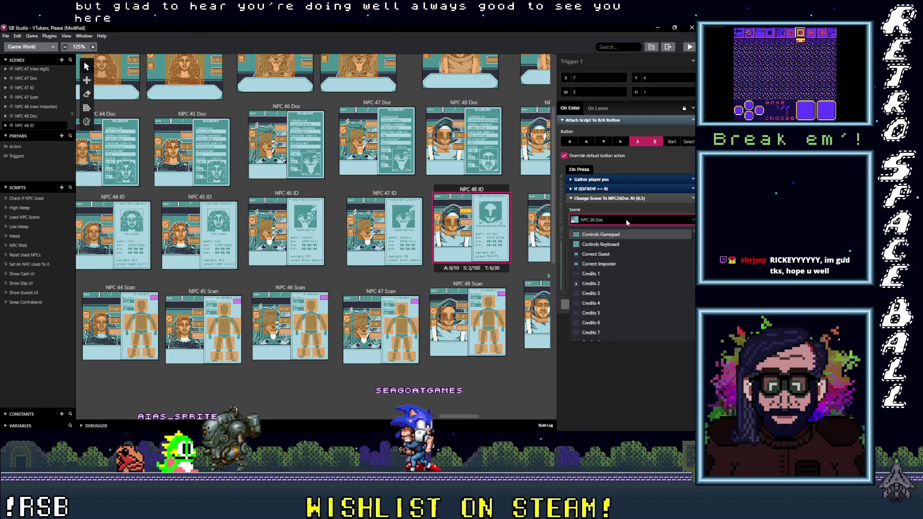
{"action": "type", "text": "48 I"}
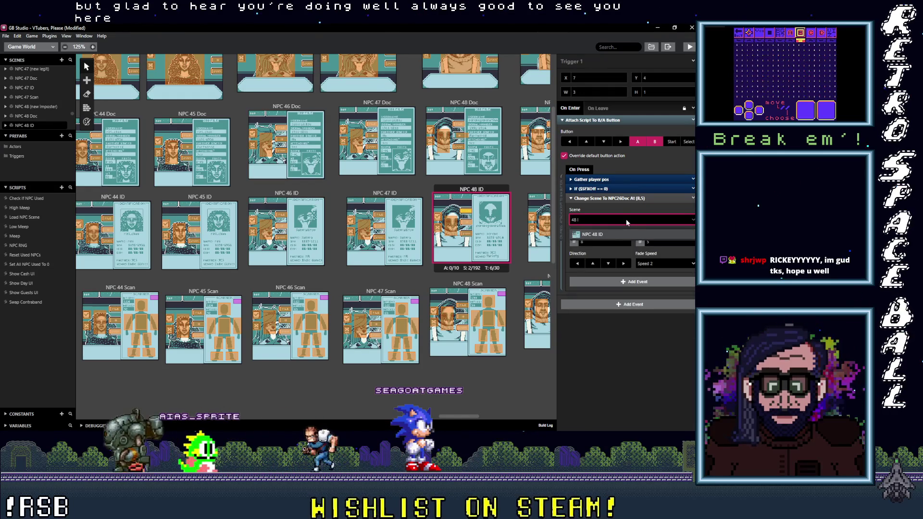
{"action": "left_click", "coordinate": [613, 233]}
- Retarget the NPC 26 (new imposter) and NPC 26 Scan triggers to NPC 48 (new imposter) and NPC 48 Scan
{"action": "left_click", "coordinate": [468, 224]}
{"action": "left_click", "coordinate": [634, 219]}
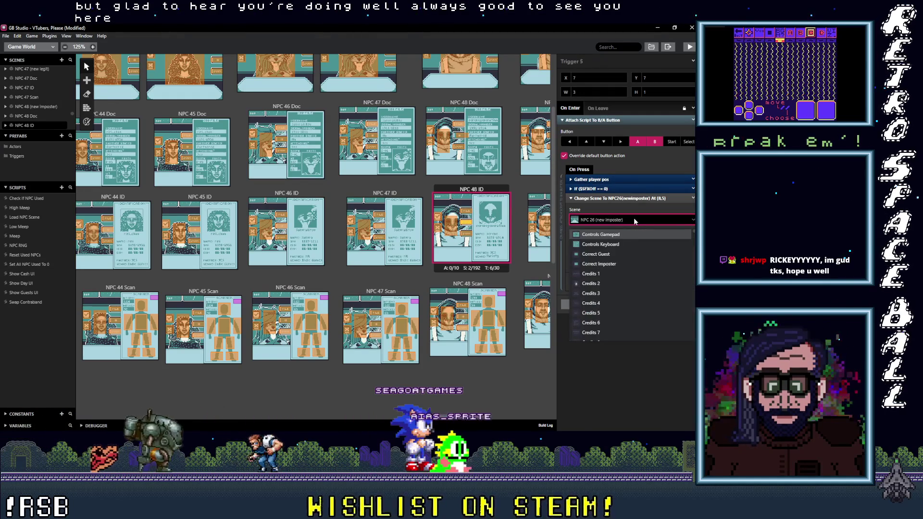
{"action": "type", "text": "48 ("}
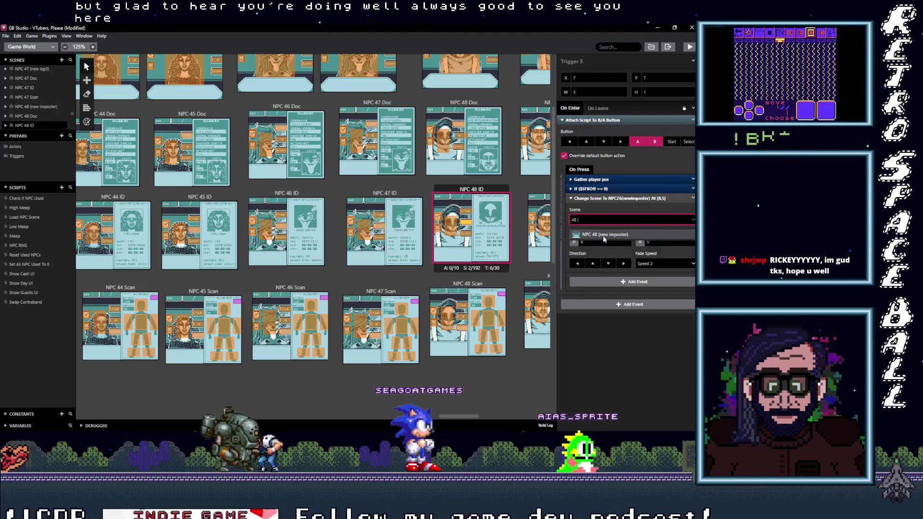
{"action": "left_click", "coordinate": [604, 235]}
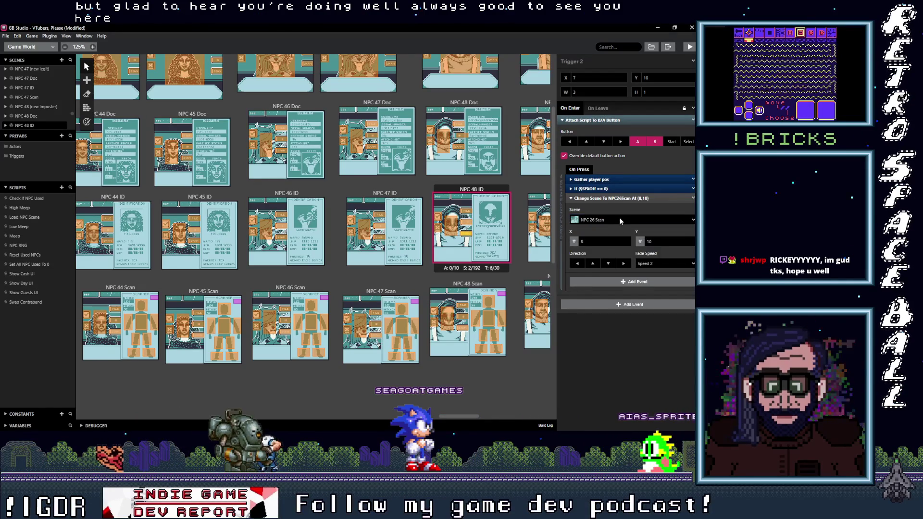
{"action": "left_click", "coordinate": [619, 219]}
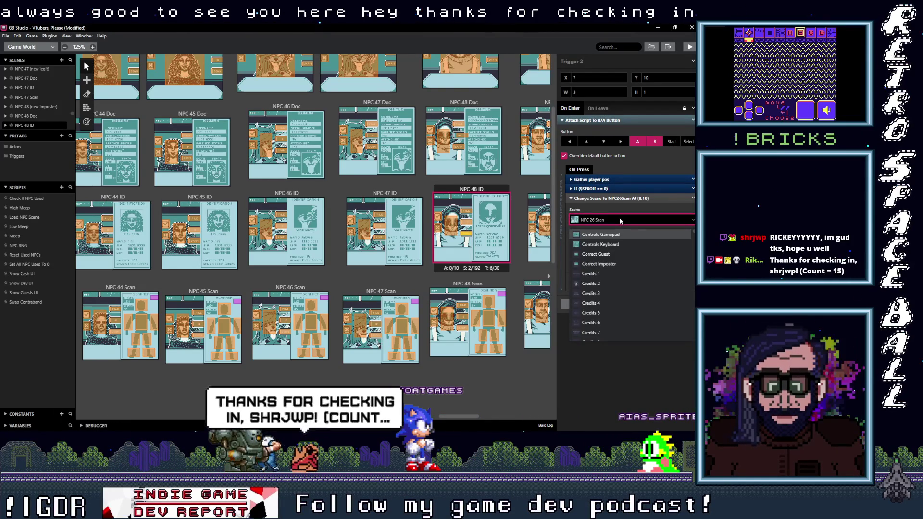
{"action": "type", "text": "48"}
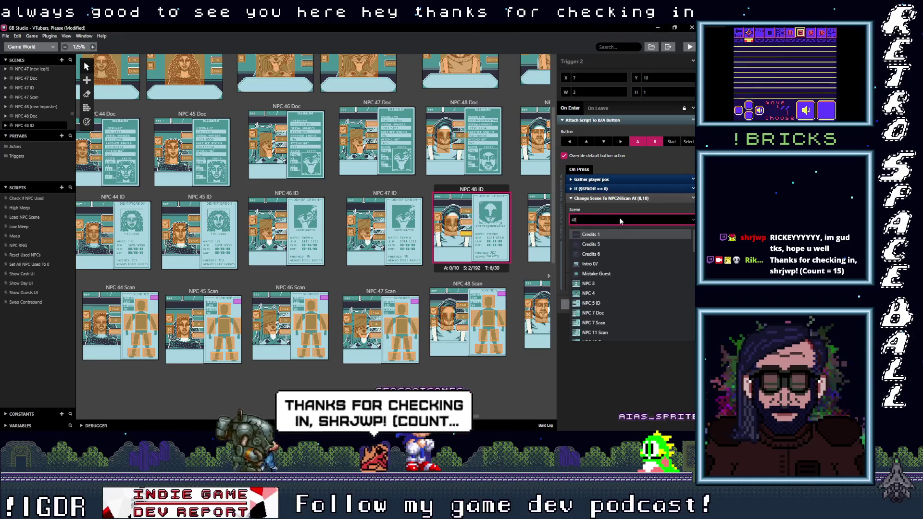
{"action": "type", "text": "NPC 48 Scan"}
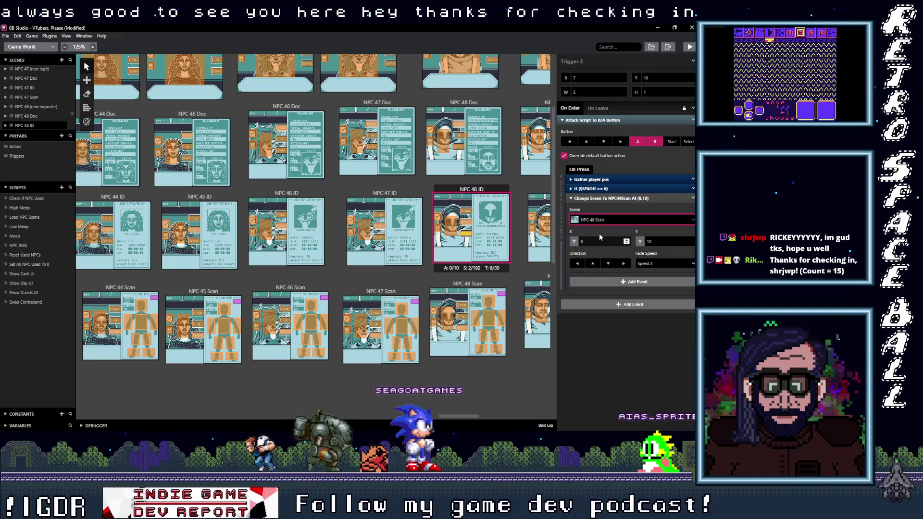
{"action": "left_click", "coordinate": [459, 225]}
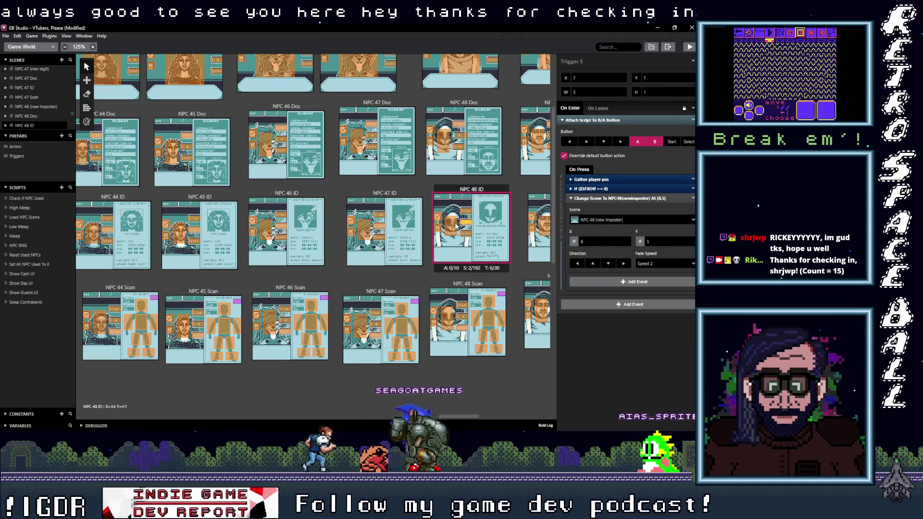
{"action": "left_click", "coordinate": [456, 226]}
{"action": "scroll", "coordinate": [456, 225], "scroll_direction": "right", "scroll_amount": 5}
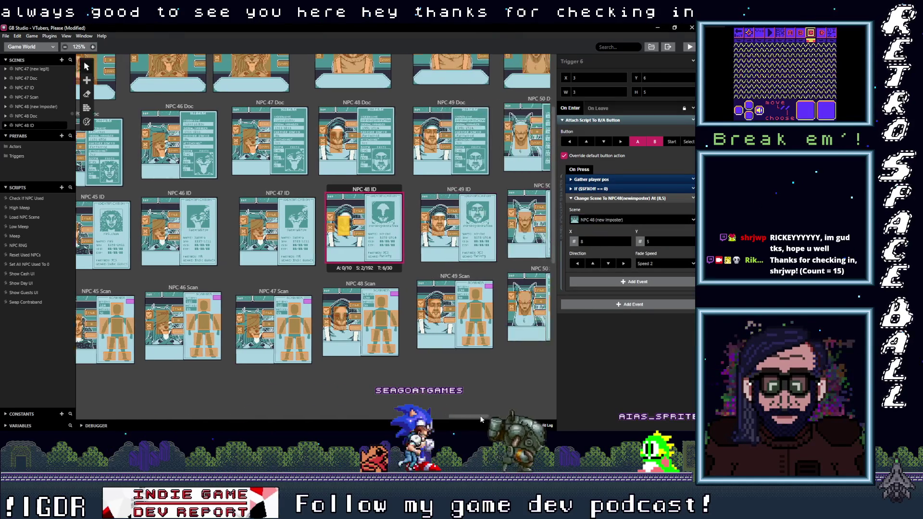
- Point one NPC 49 ID trigger at NPC 49 (new legit) and the NPC 25 Doc trigger at NPC 49 Doc
{"action": "left_click", "coordinate": [319, 227]}
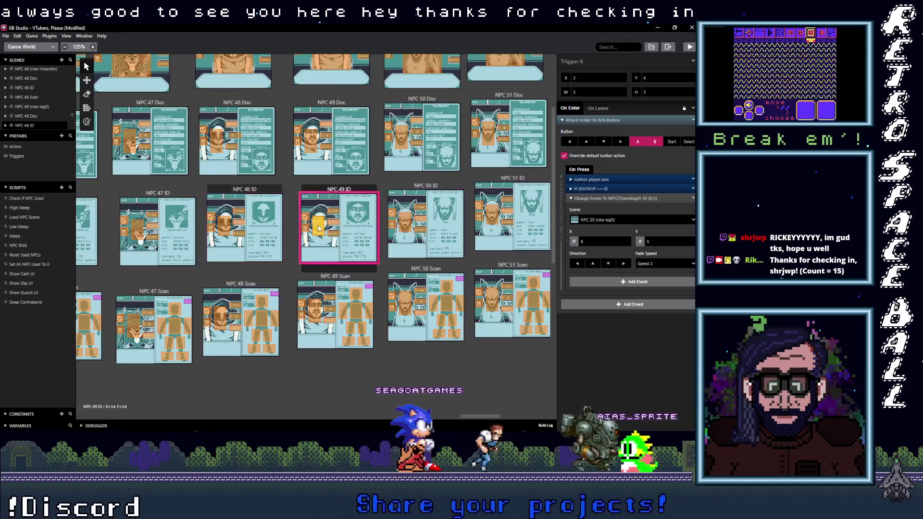
{"action": "left_click", "coordinate": [598, 219]}
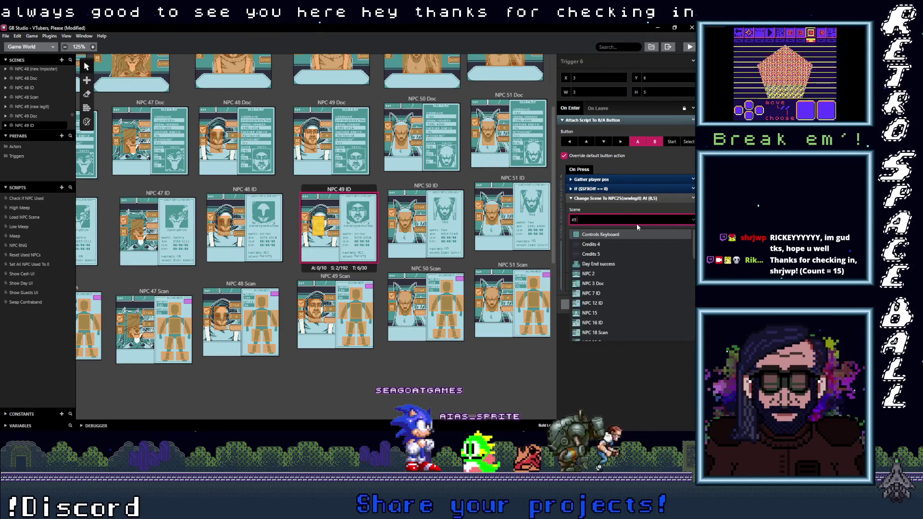
{"action": "type", "text": "49 ("}
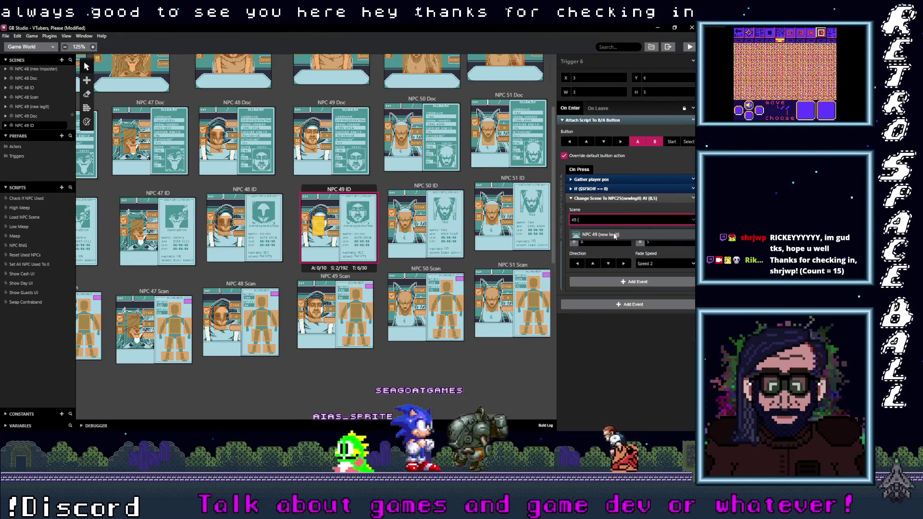
{"action": "left_click", "coordinate": [339, 213]}
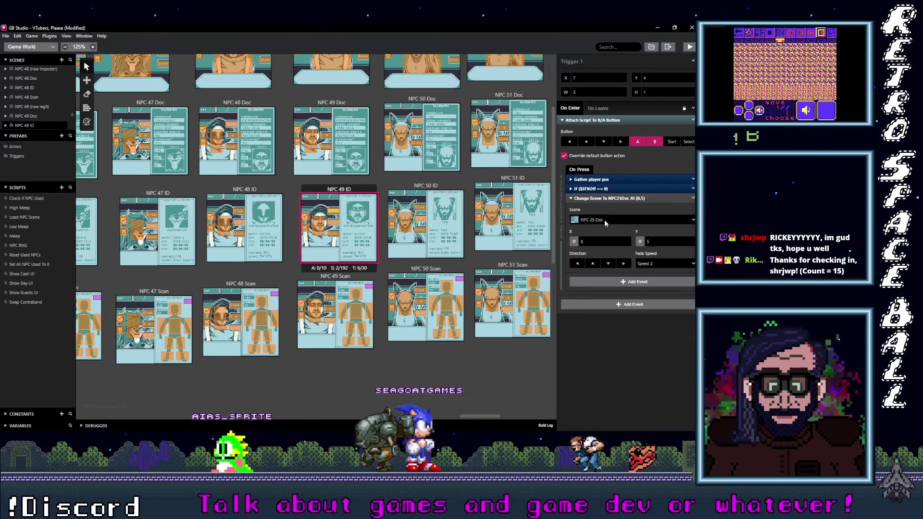
{"action": "left_click", "coordinate": [605, 221]}
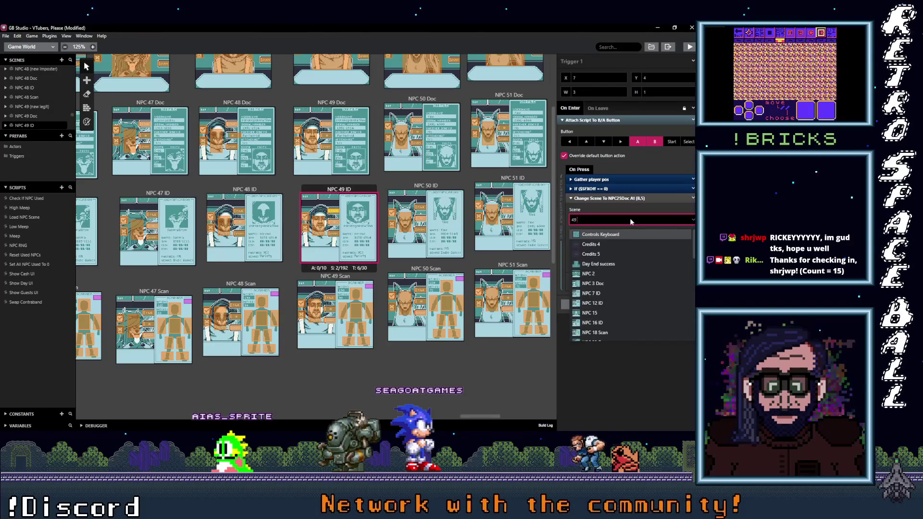
{"action": "type", "text": " D"}
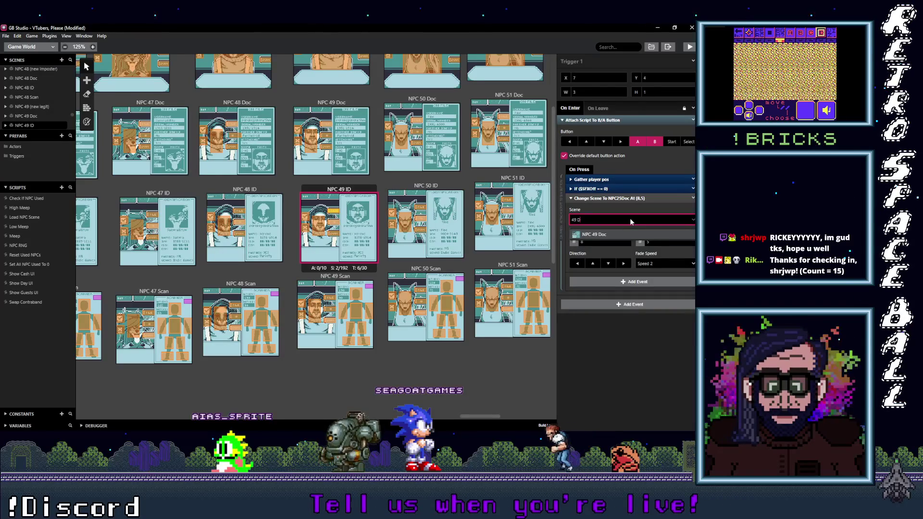
{"action": "left_click", "coordinate": [336, 225]}
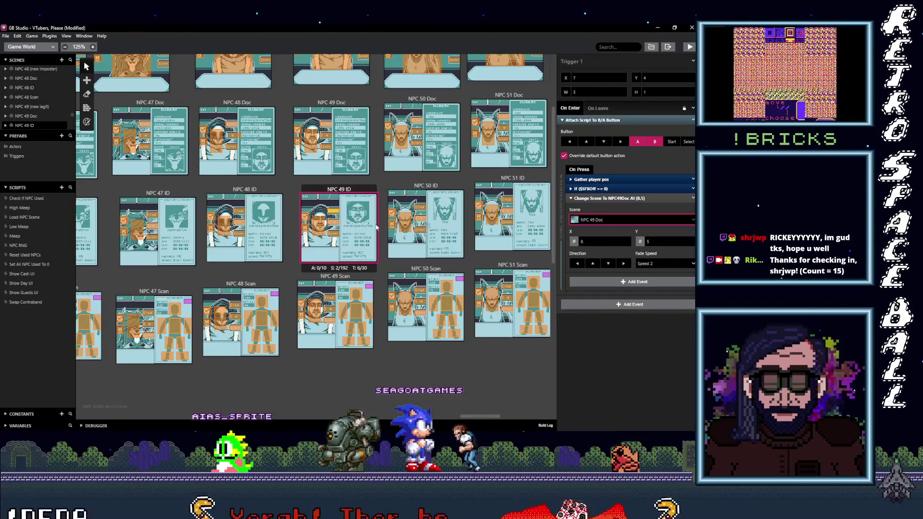
- Retarget the NPC 25 (new legit) and NPC 25 Scan triggers to NPC 49 (new legit) and NPC 49 Scan
{"action": "left_click", "coordinate": [606, 220]}
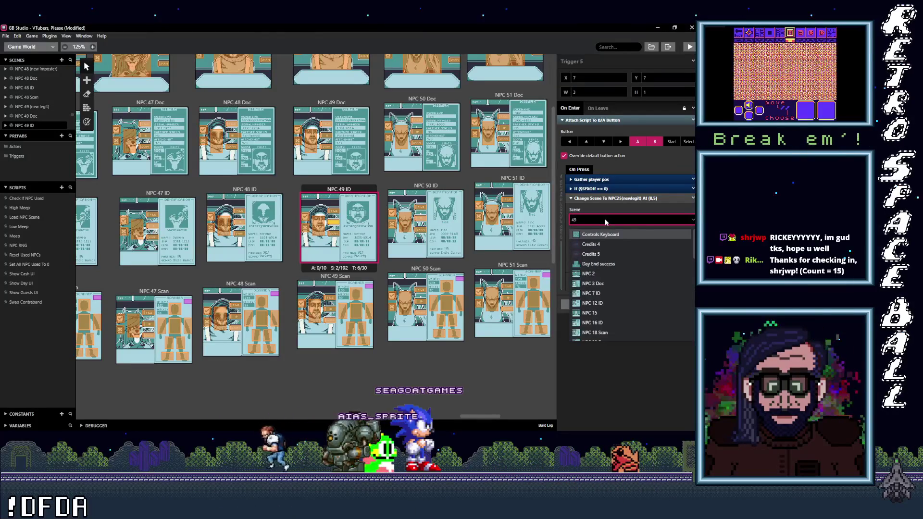
{"action": "type", "text": "("}
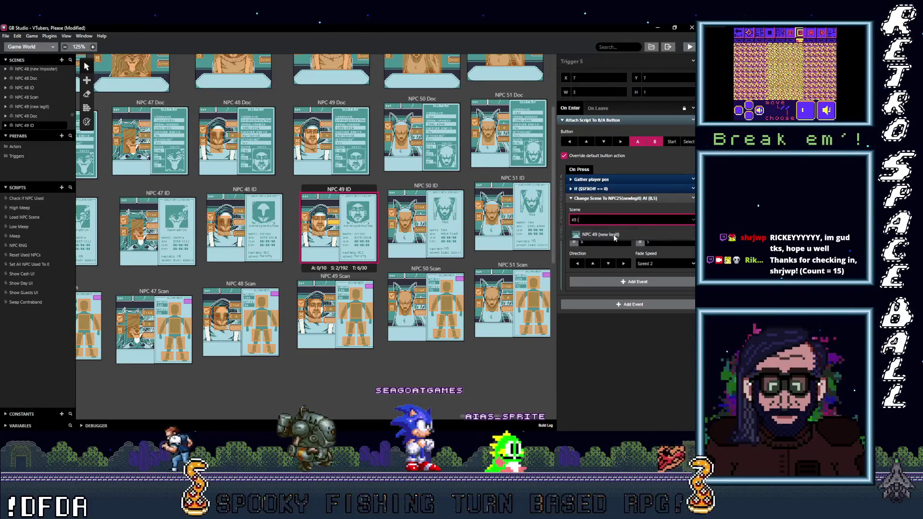
{"action": "left_click", "coordinate": [614, 236]}
{"action": "left_click", "coordinate": [333, 237]}
{"action": "left_click", "coordinate": [621, 219]}
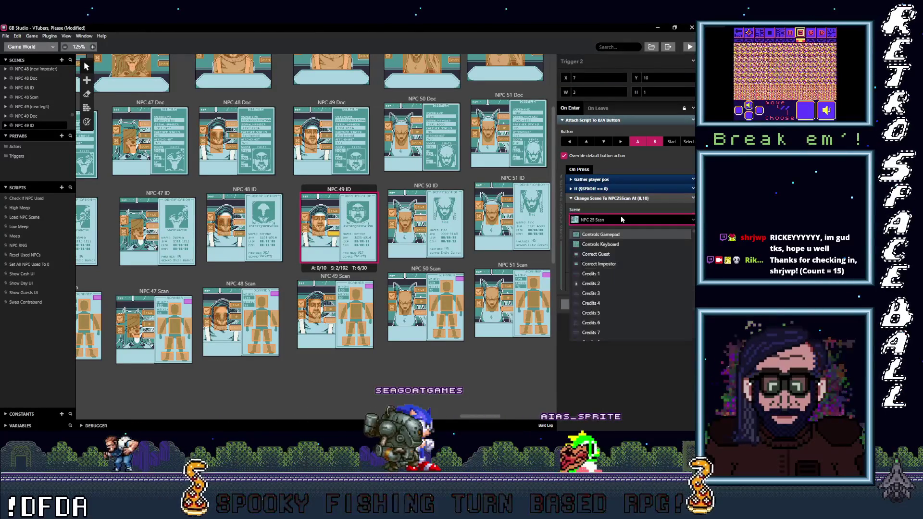
{"action": "type", "text": "49 Scan"}
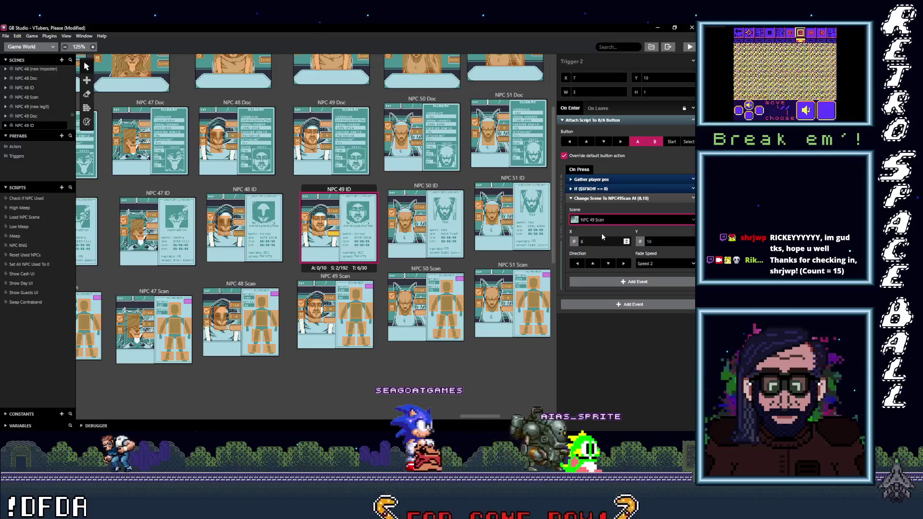
{"action": "left_click", "coordinate": [601, 233]}
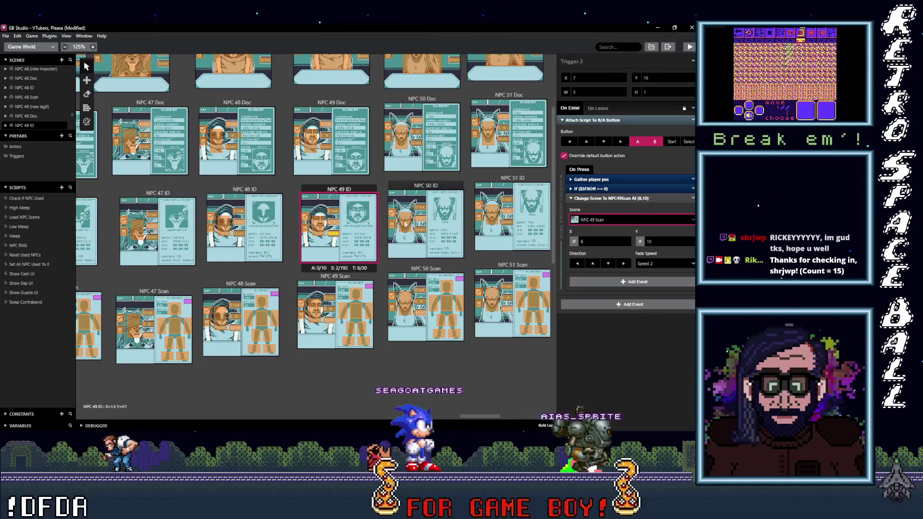
{"action": "left_click", "coordinate": [406, 224]}
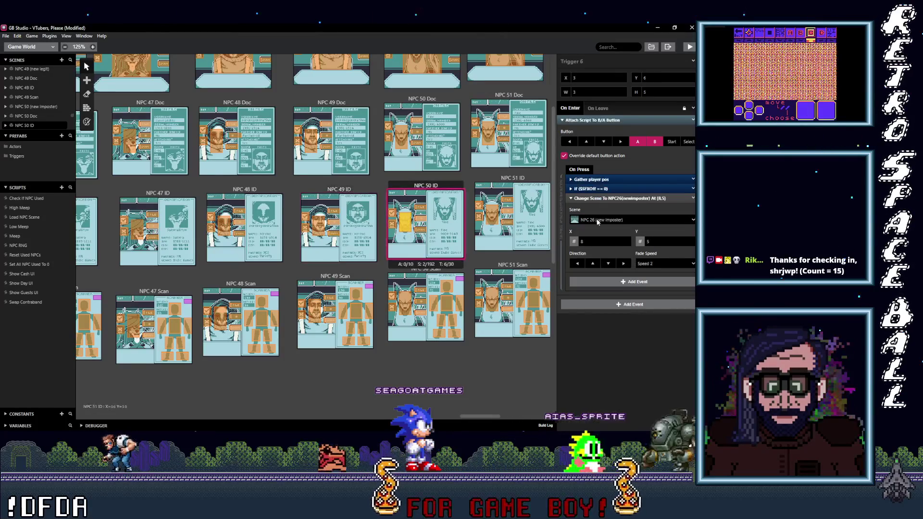
{"action": "left_click", "coordinate": [320, 225]}
{"action": "left_click", "coordinate": [408, 225]}
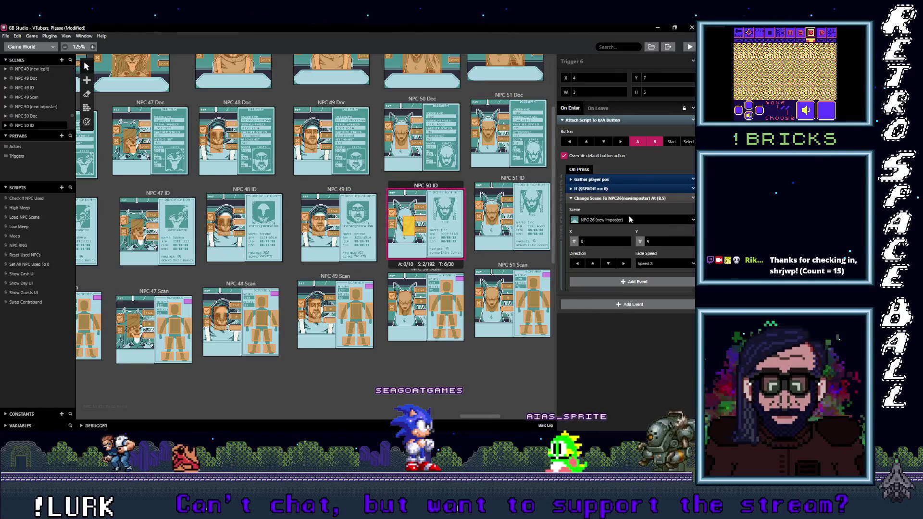
- Set the NPC 50 ID triggers to NPC 50 (new imposter), nudging one trigger a tile up-left
{"action": "left_click", "coordinate": [630, 220]}
{"action": "key", "text": "Return"}
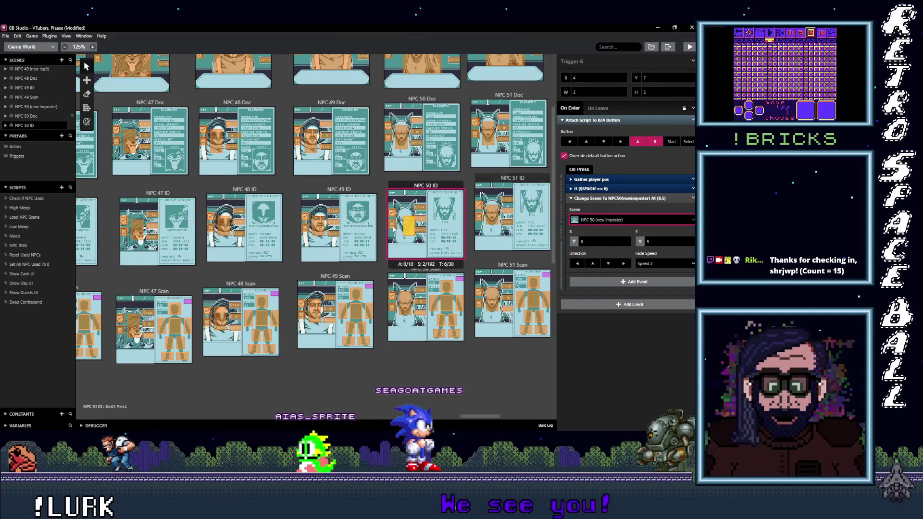
{"action": "left_click_drag", "start_coordinate": [417, 228], "coordinate": [413, 224]}
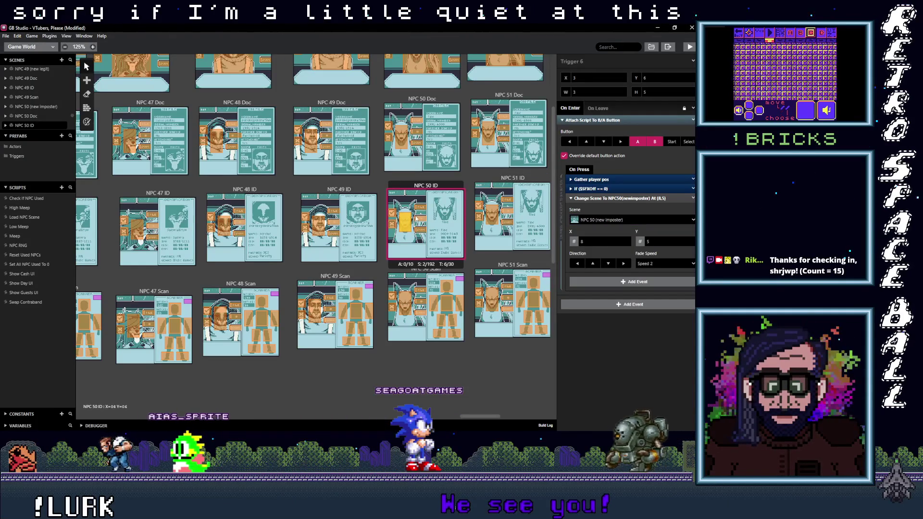
{"action": "left_click", "coordinate": [421, 220]}
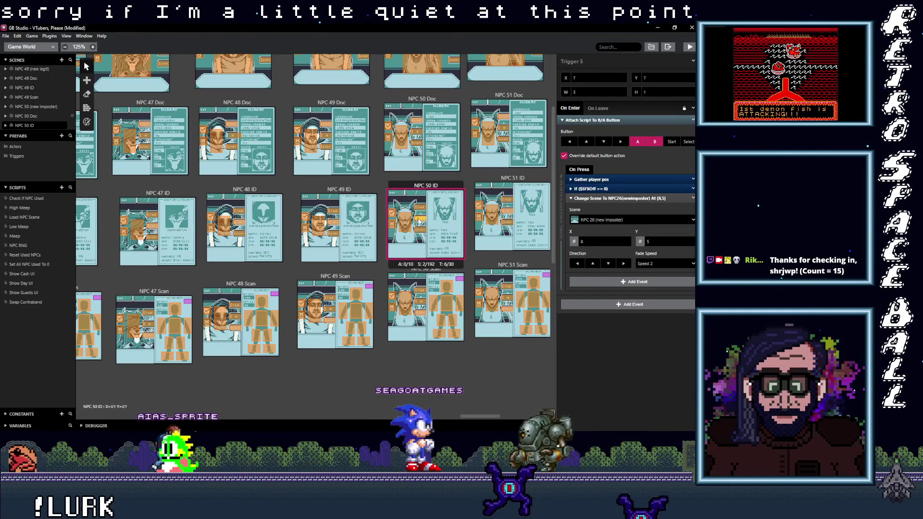
{"action": "left_click", "coordinate": [610, 220]}
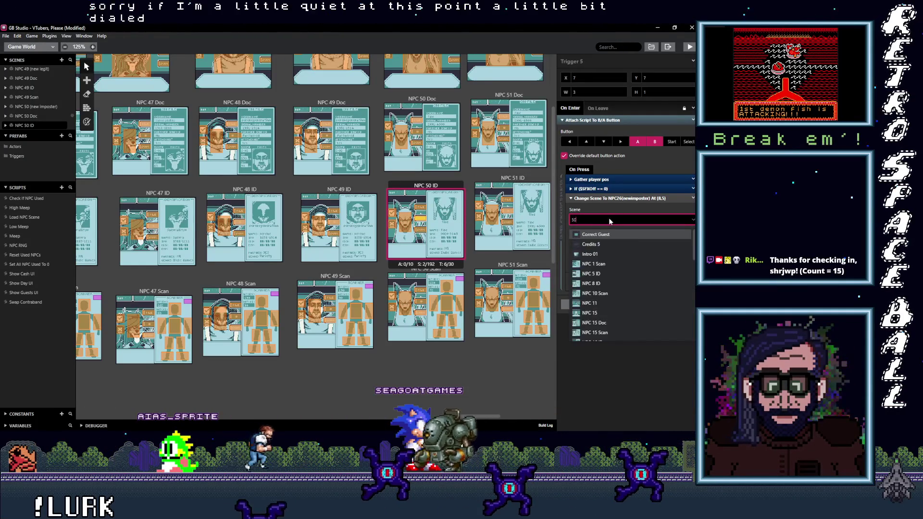
{"action": "type", "text": "50 ("}
{"action": "left_click", "coordinate": [605, 234]}
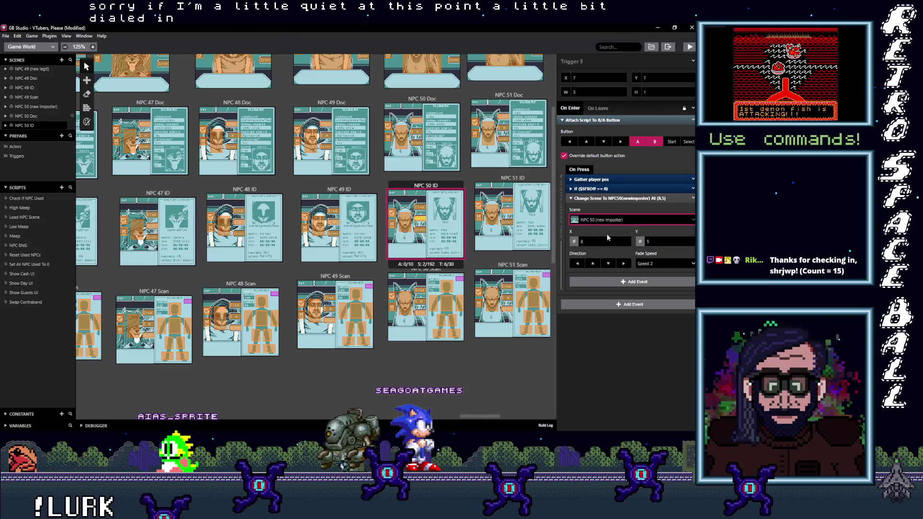
- Retarget the trigger going to NPC 26 Doc to NPC 50 Doc
{"action": "left_click", "coordinate": [421, 207]}
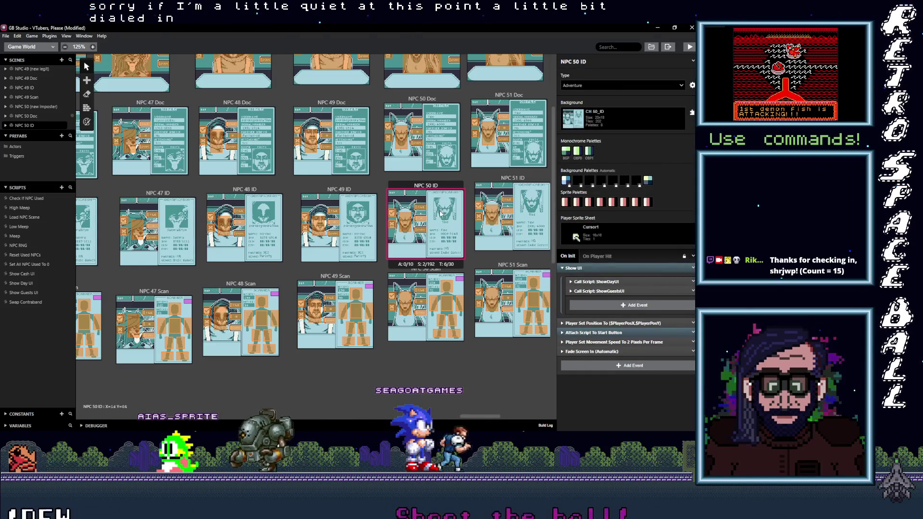
{"action": "left_click", "coordinate": [422, 208]}
{"action": "left_click", "coordinate": [608, 219]}
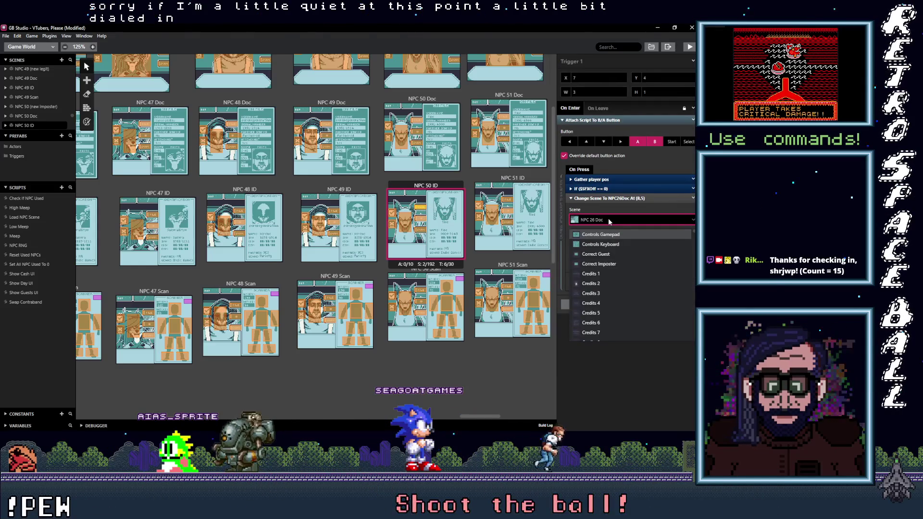
{"action": "type", "text": "50"}
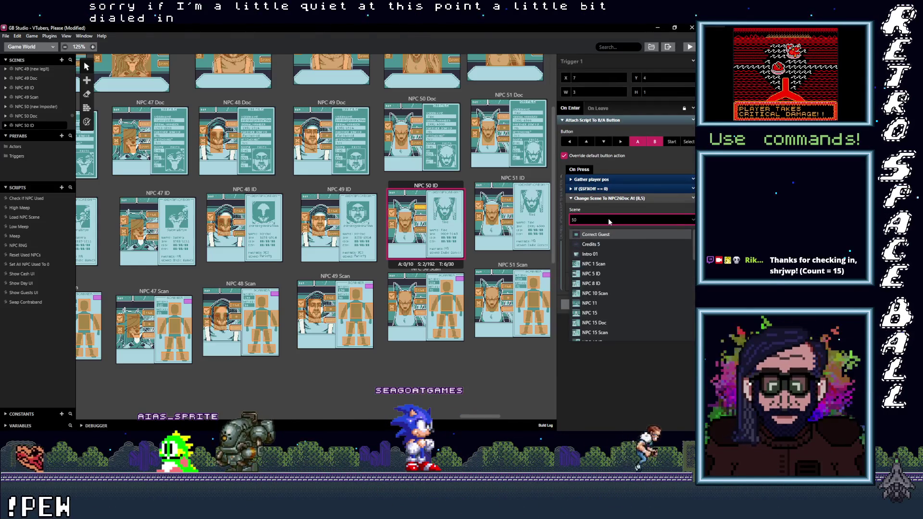
{"action": "key", "text": "Return"}
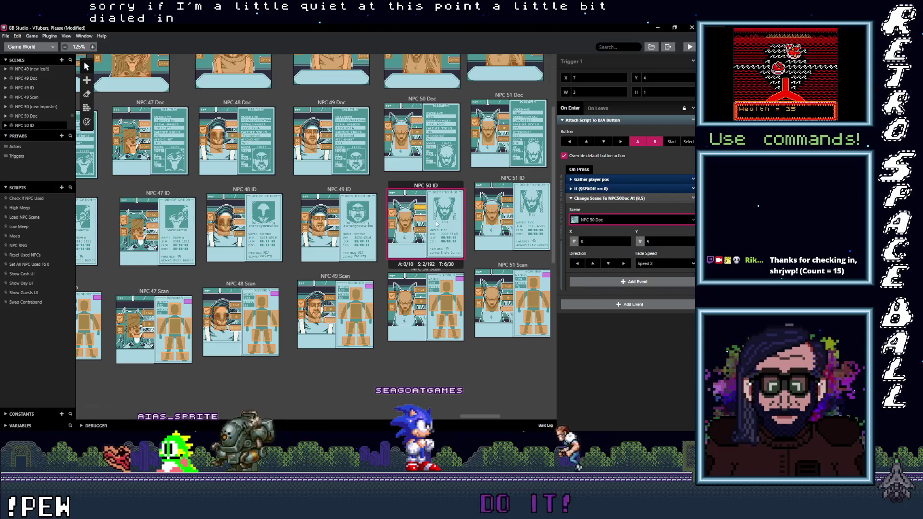
- Retarget the scan trigger to NPC 50 Scan
{"action": "left_click", "coordinate": [607, 220]}
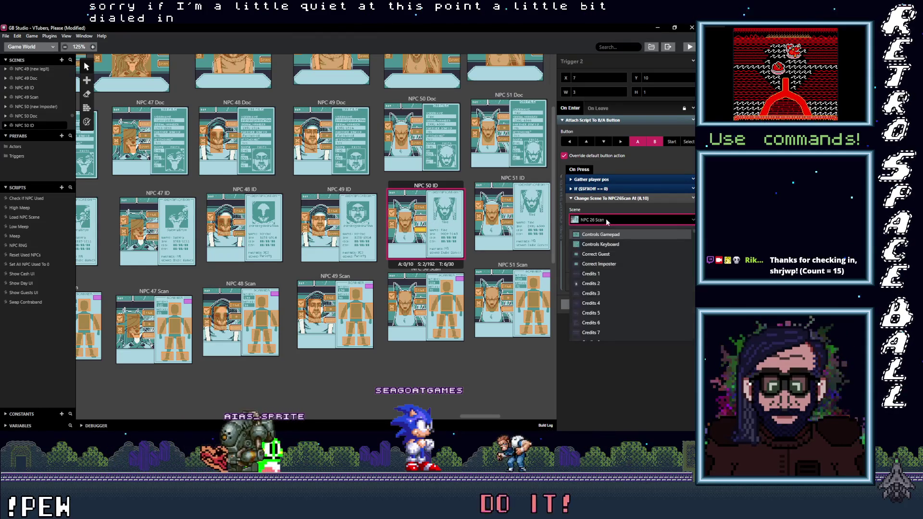
{"action": "type", "text": "50S"}
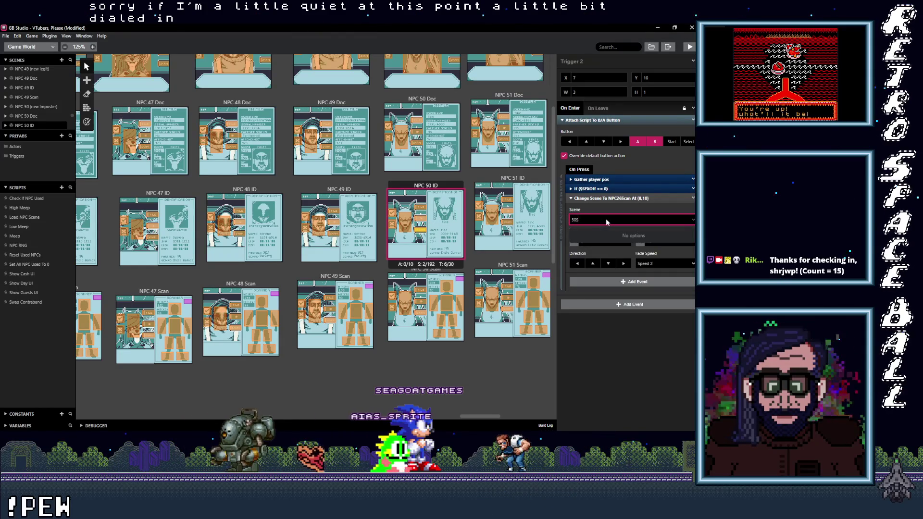
{"action": "key", "text": "BackSpace"}
{"action": "type", "text": "Scan"}
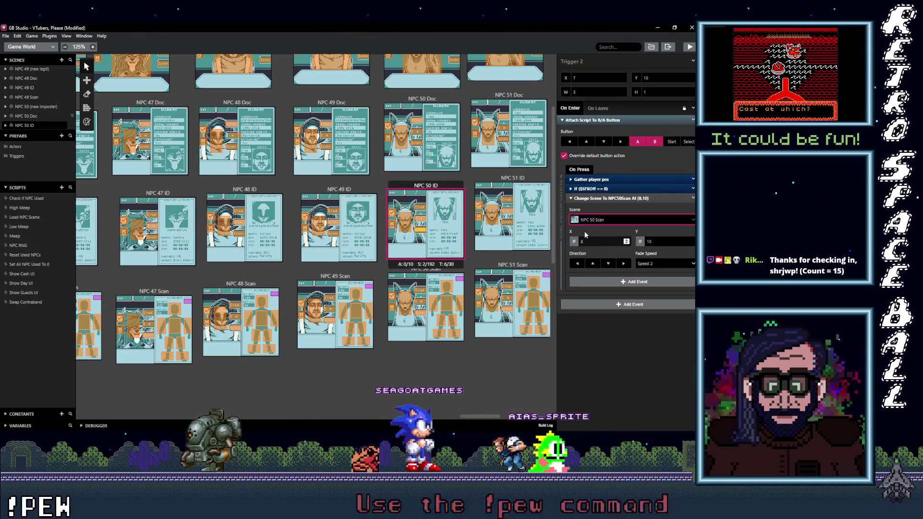
{"action": "left_click", "coordinate": [584, 231]}
{"action": "left_click", "coordinate": [494, 215]}
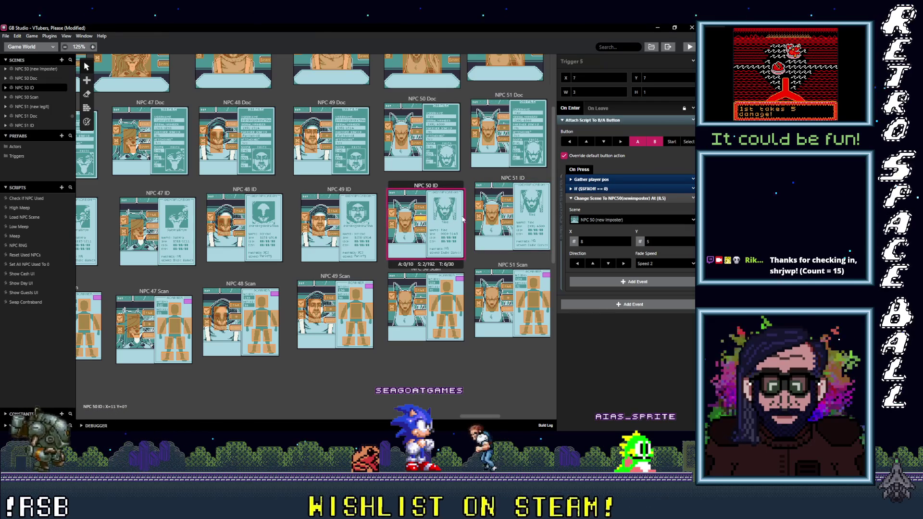
{"action": "left_click", "coordinate": [622, 219]}
- Set two NPC 51 ID triggers to change scene to NPC 51 (new legit)
{"action": "type", "text": "51 ("}
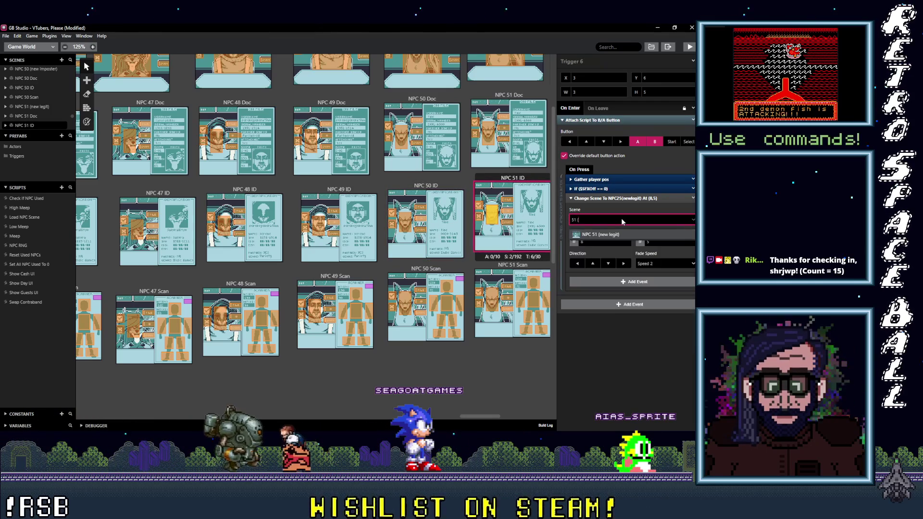
{"action": "left_click", "coordinate": [623, 234]}
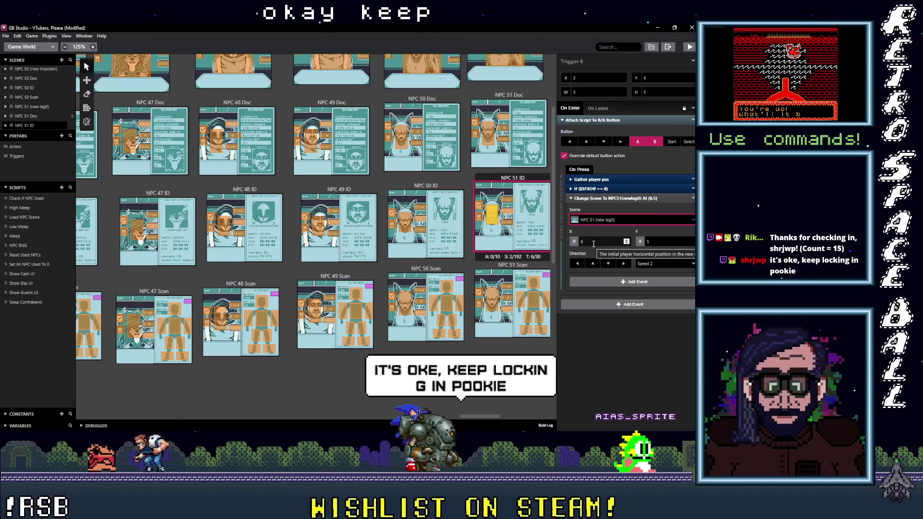
{"action": "left_click", "coordinate": [511, 210]}
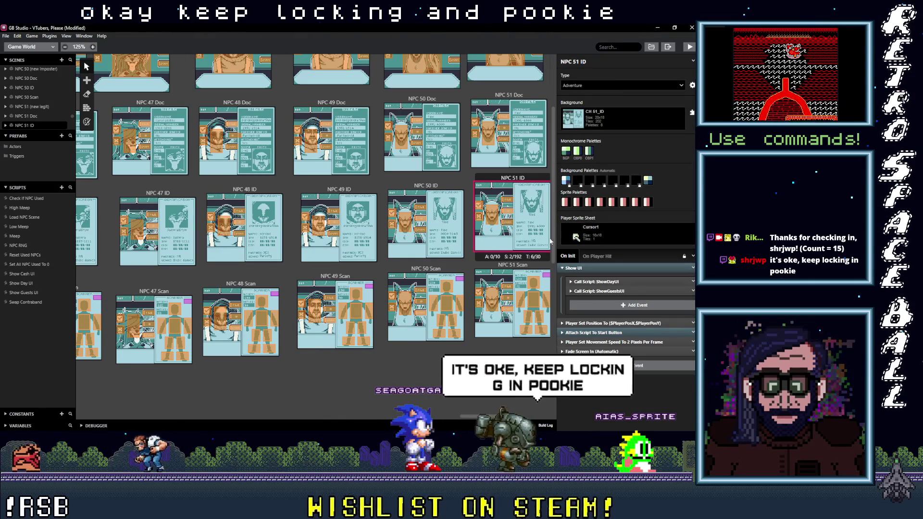
{"action": "left_click", "coordinate": [510, 213]}
{"action": "left_click", "coordinate": [613, 221]}
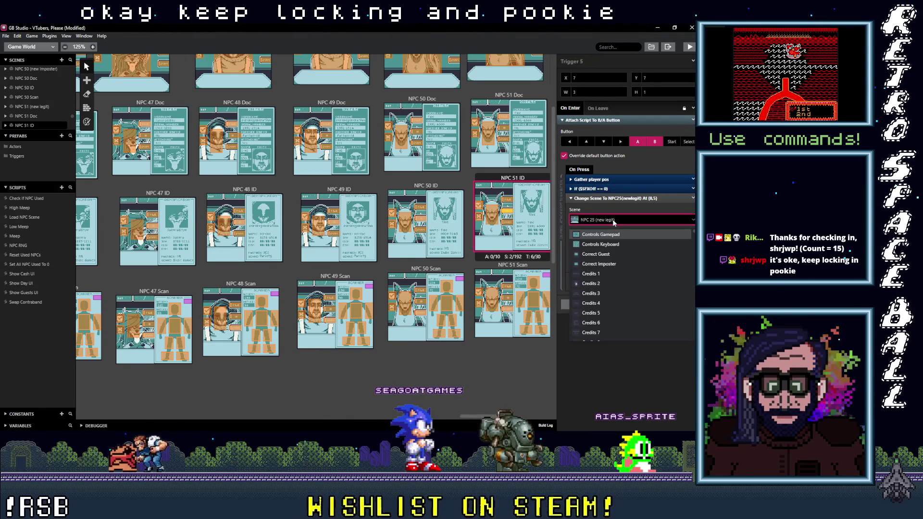
{"action": "type", "text": "51"}
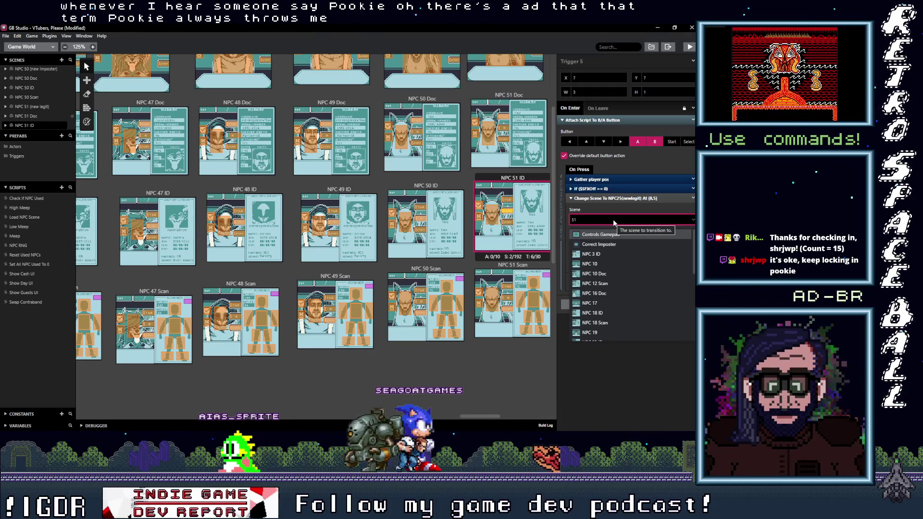
{"action": "type", "text": "("}
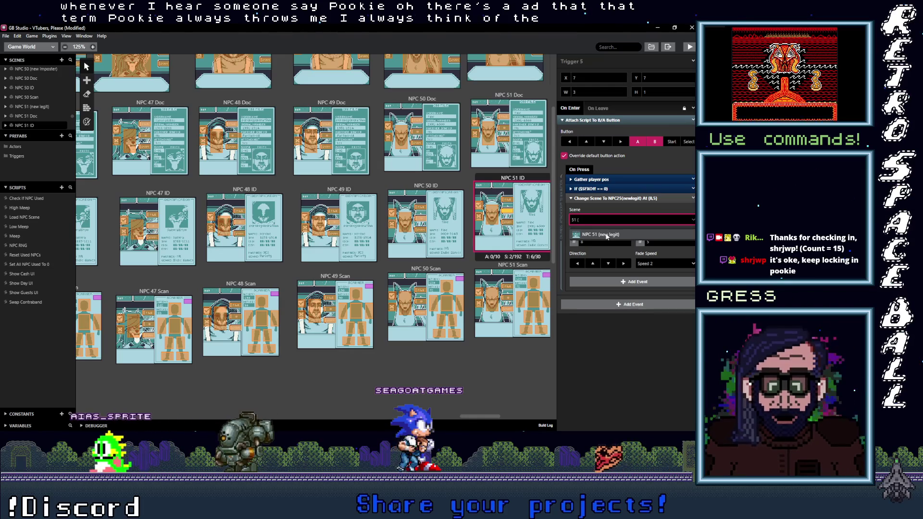
{"action": "left_click", "coordinate": [607, 235]}
- Retarget the NPC 25 Doc and NPC 25 Scan triggers to NPC 51 Doc and NPC 51 Scan
{"action": "left_click", "coordinate": [508, 199]}
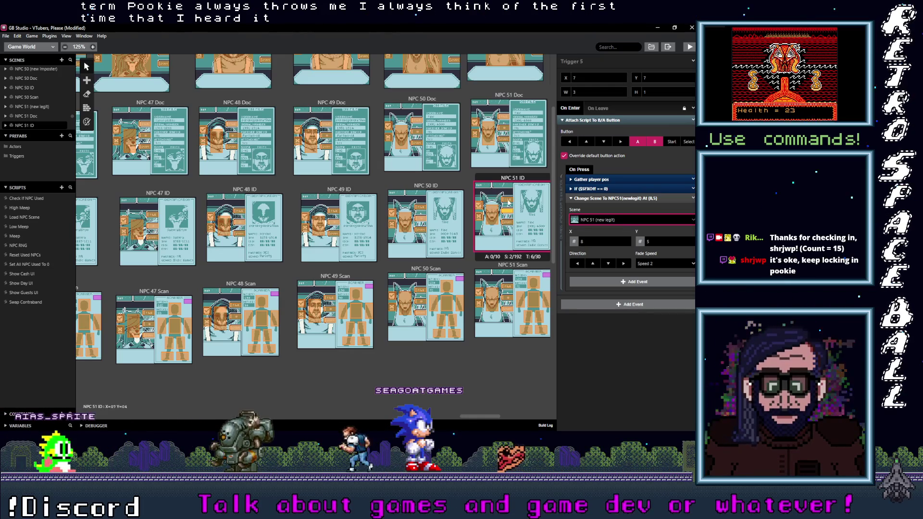
{"action": "left_click", "coordinate": [610, 220]}
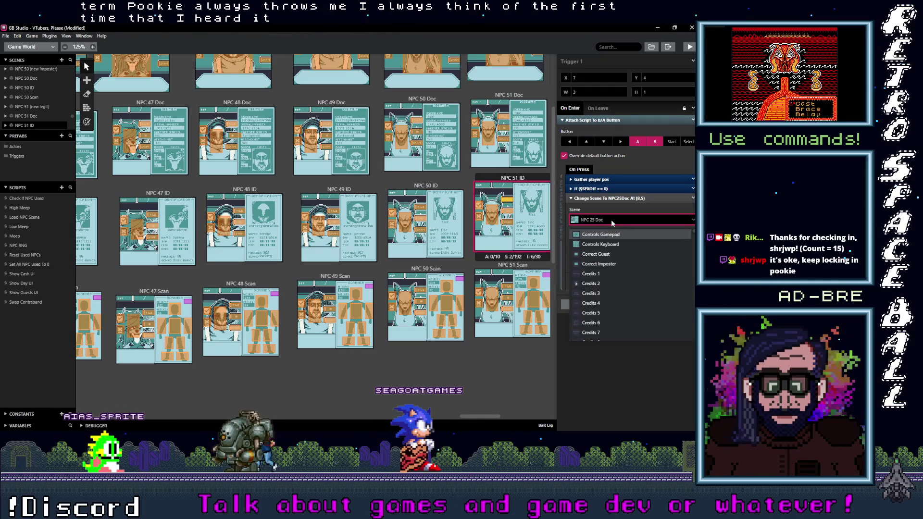
{"action": "type", "text": "51"}
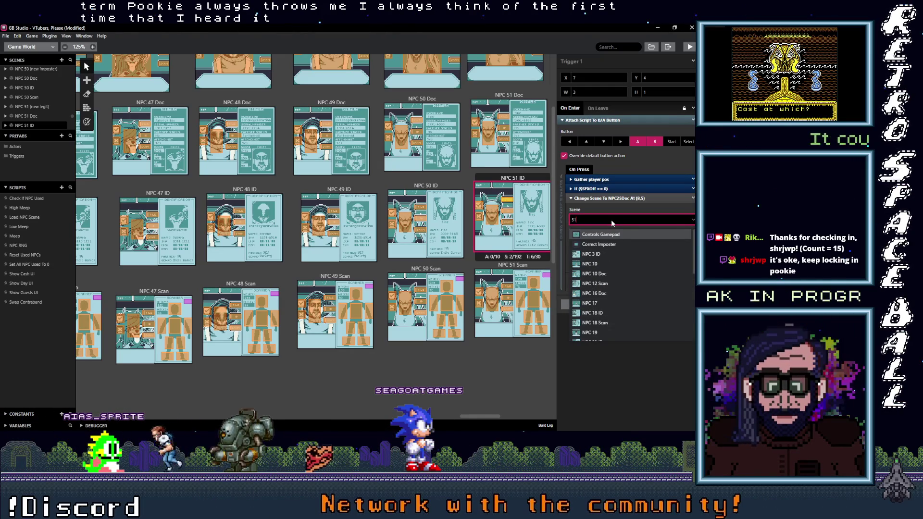
{"action": "type", "text": "NPC 51 Doc"}
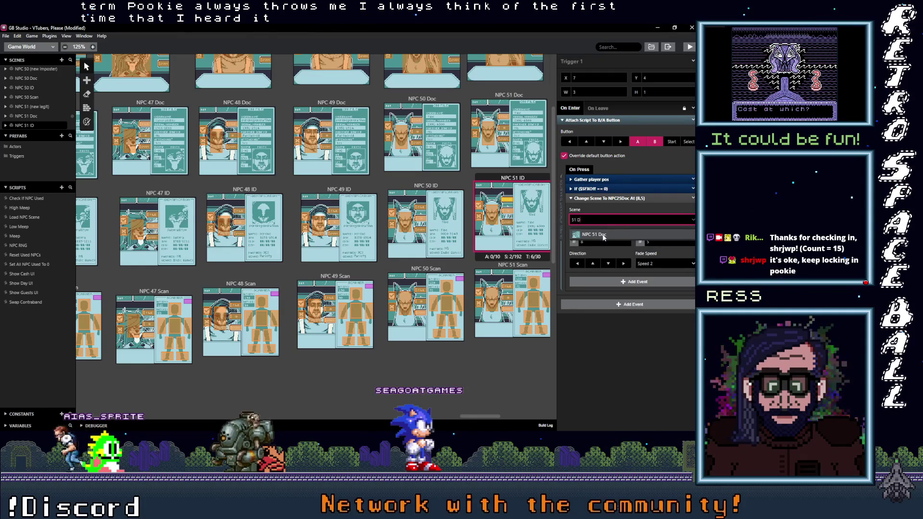
{"action": "left_click", "coordinate": [604, 235]}
{"action": "left_click", "coordinate": [509, 223]}
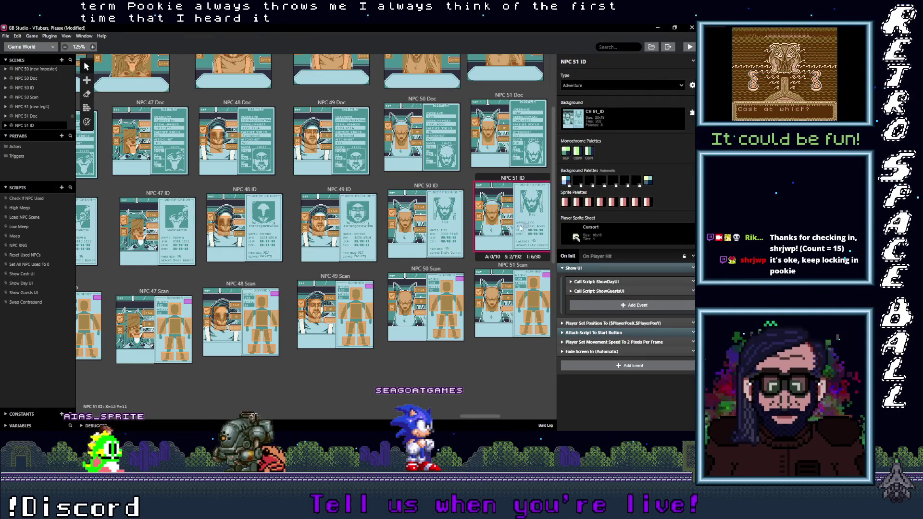
{"action": "left_click", "coordinate": [607, 220]}
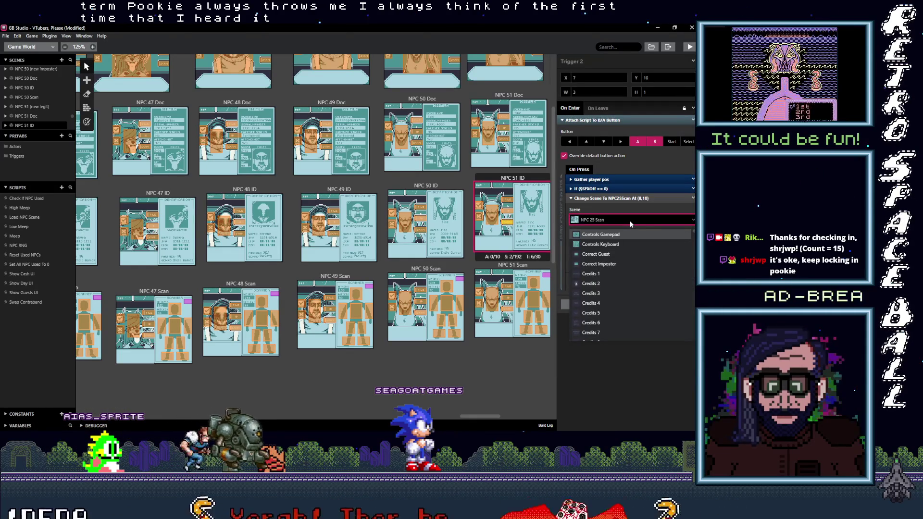
{"action": "type", "text": "51"}
{"action": "key", "text": "Return"}
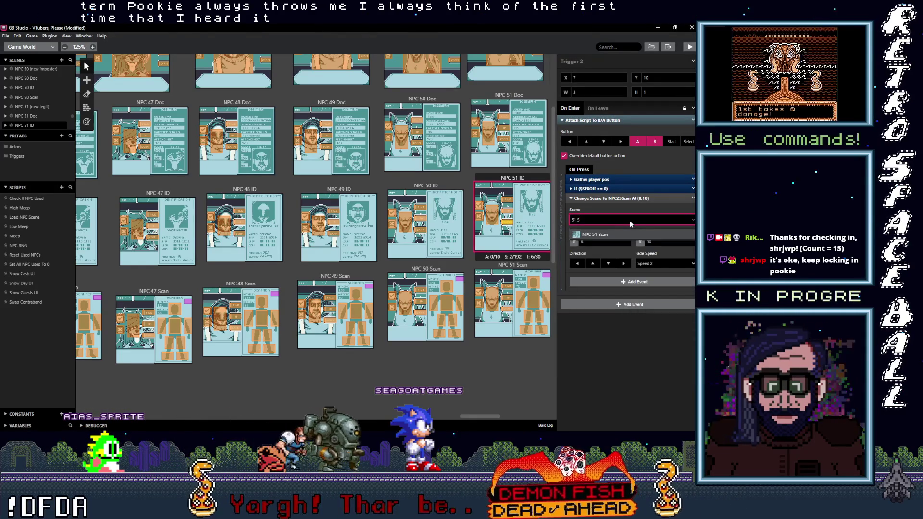
{"action": "left_click", "coordinate": [492, 215]}
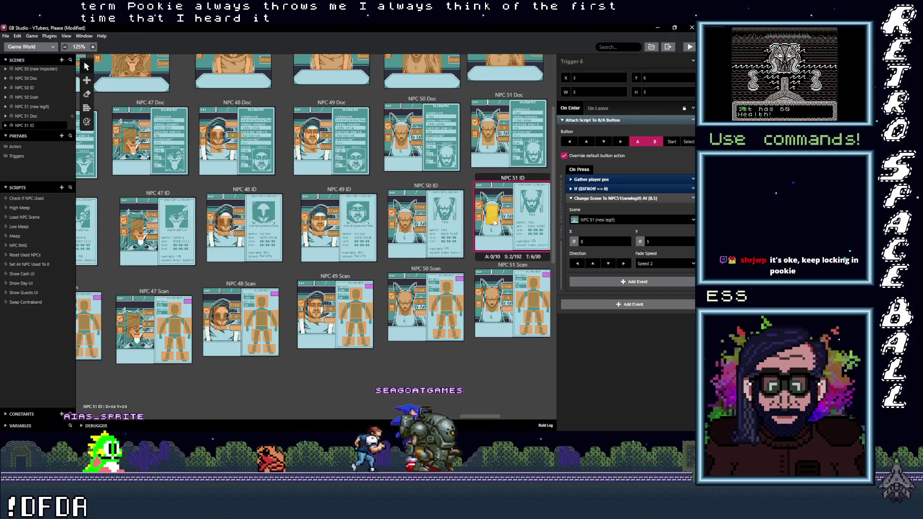
{"action": "scroll", "coordinate": [481, 416], "scroll_direction": "right", "scroll_amount": 5}
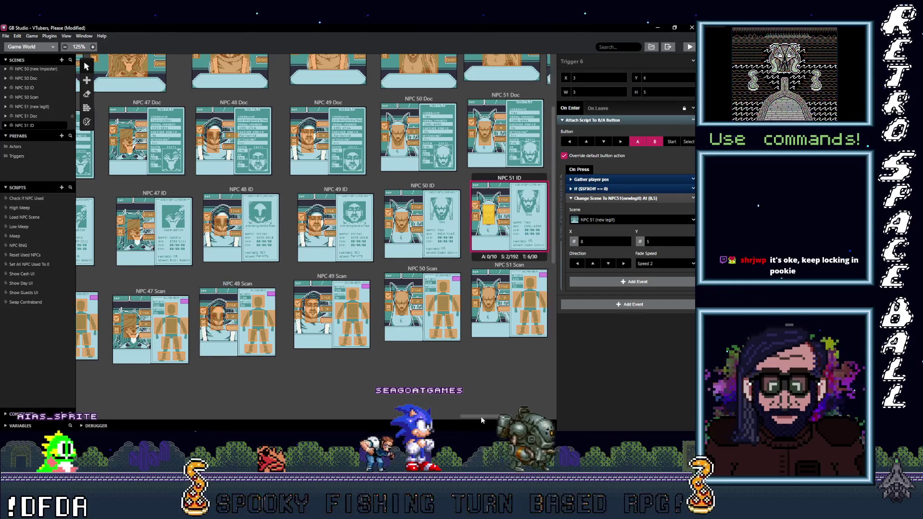
- Point NPC 52 ID's triggers at NPC 52 (new imposter) and the scan trigger at NPC 52 Scan
{"action": "left_click", "coordinate": [379, 218]}
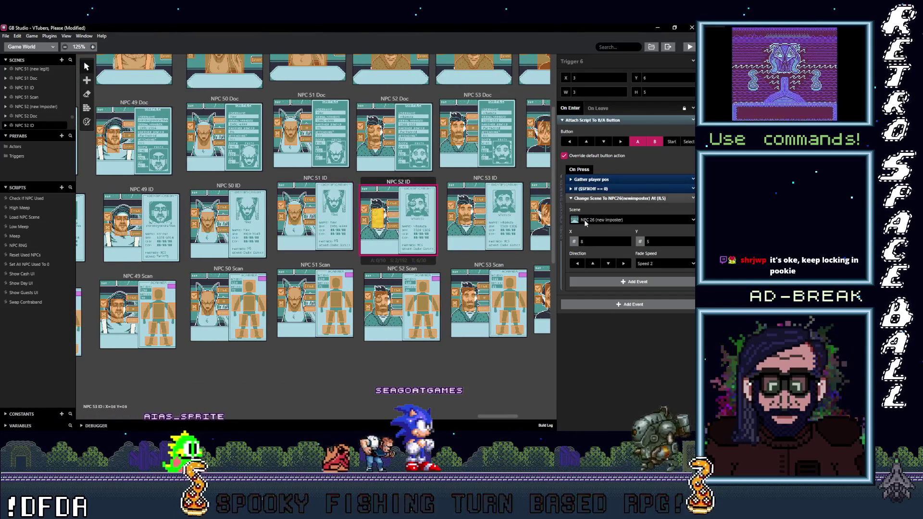
{"action": "left_click", "coordinate": [682, 222]}
{"action": "type", "text": "52"}
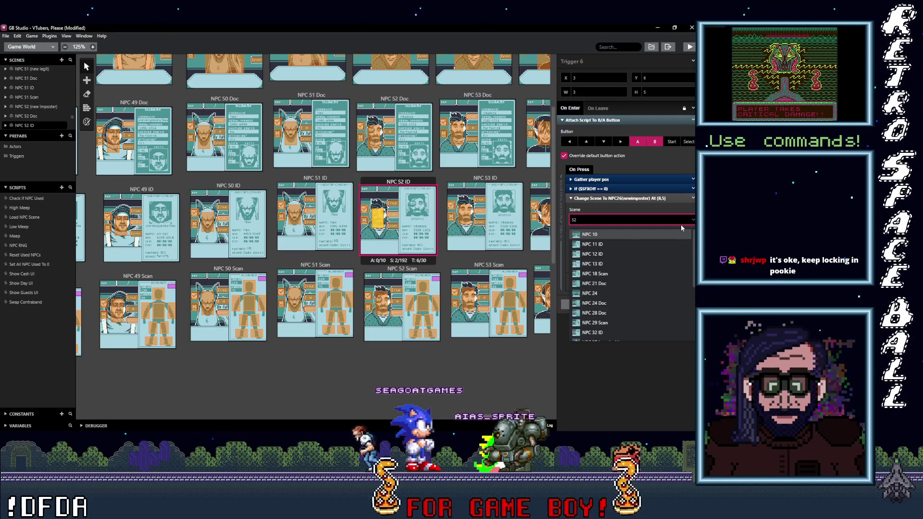
{"action": "type", "text": " ("}
{"action": "key", "text": "Return"}
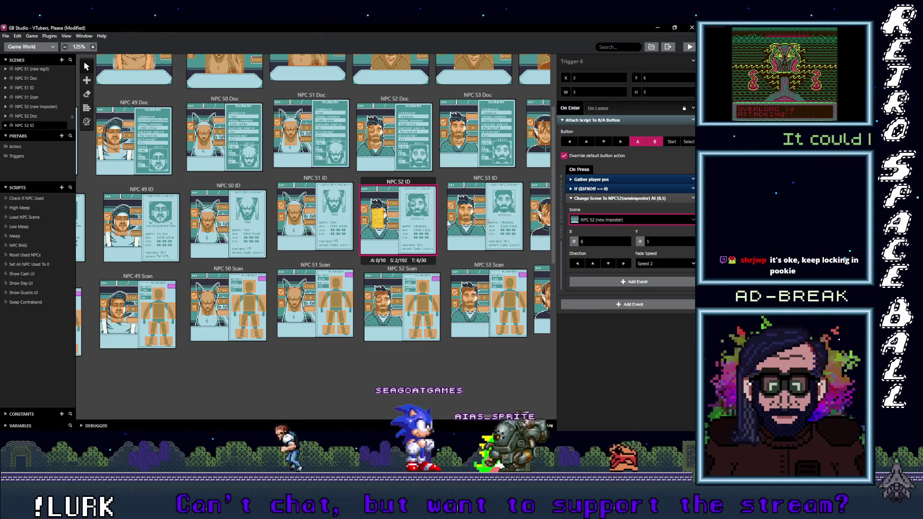
{"action": "left_click", "coordinate": [394, 226]}
{"action": "left_click", "coordinate": [610, 220]}
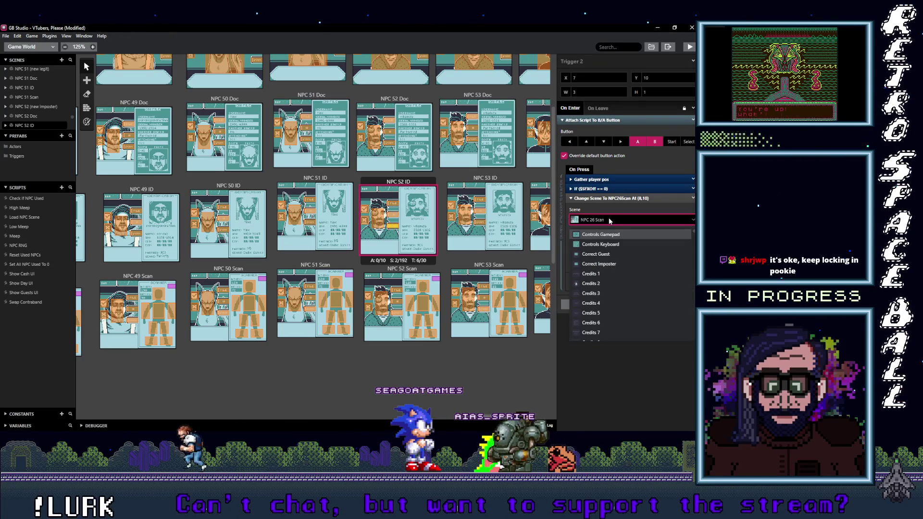
{"action": "type", "text": "52"}
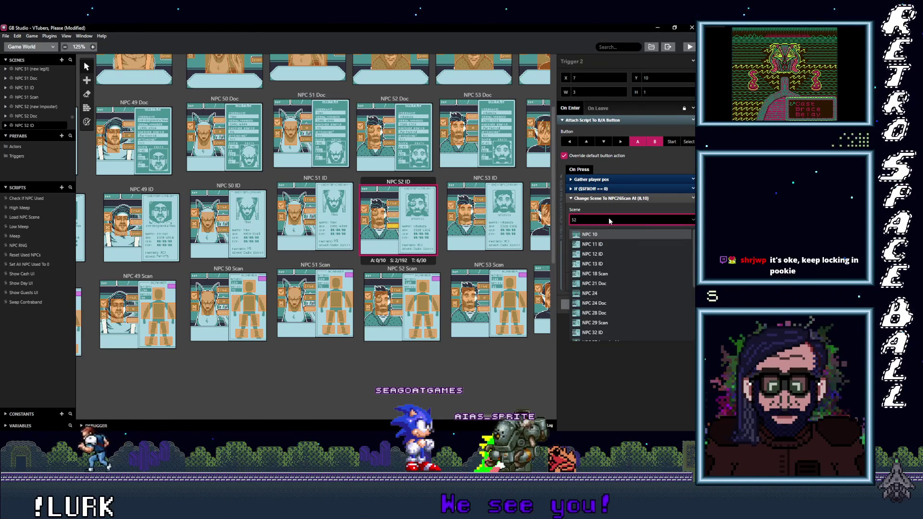
{"action": "type", "text": " S"}
{"action": "key", "text": "Return"}
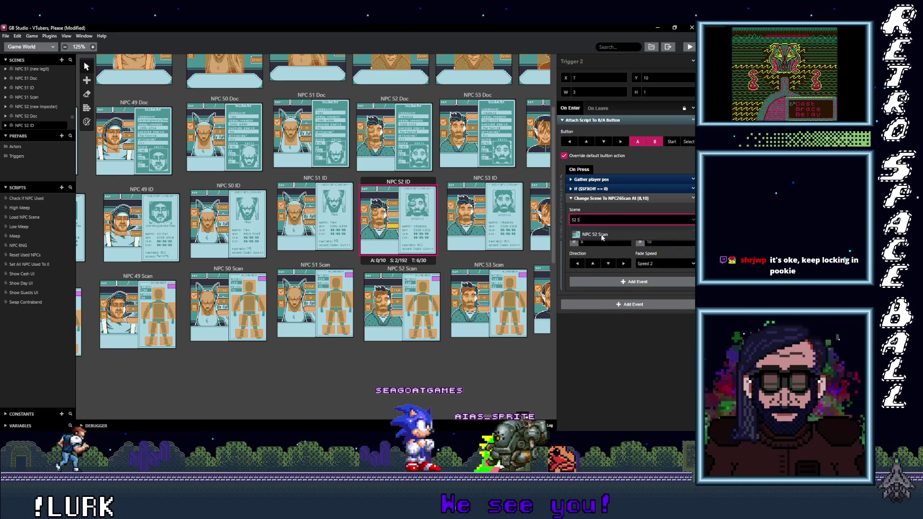
{"action": "left_click", "coordinate": [617, 220]}
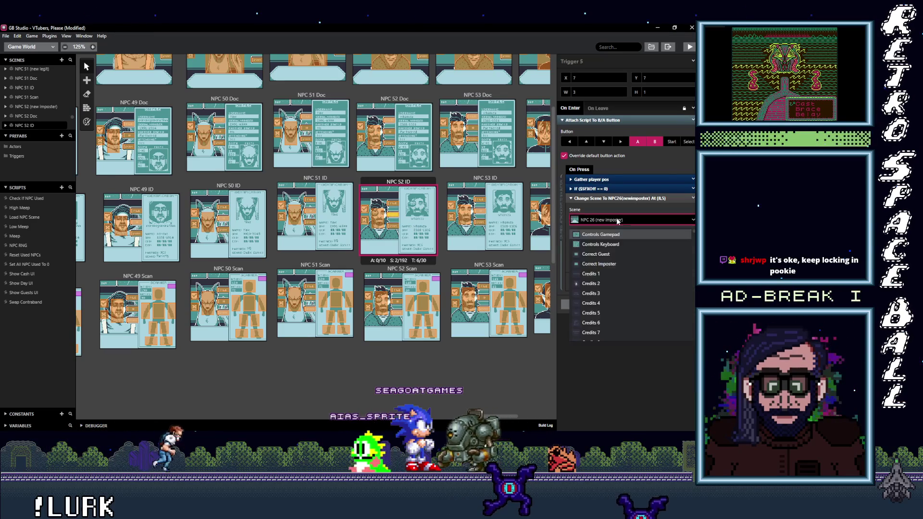
{"action": "type", "text": "52 ("}
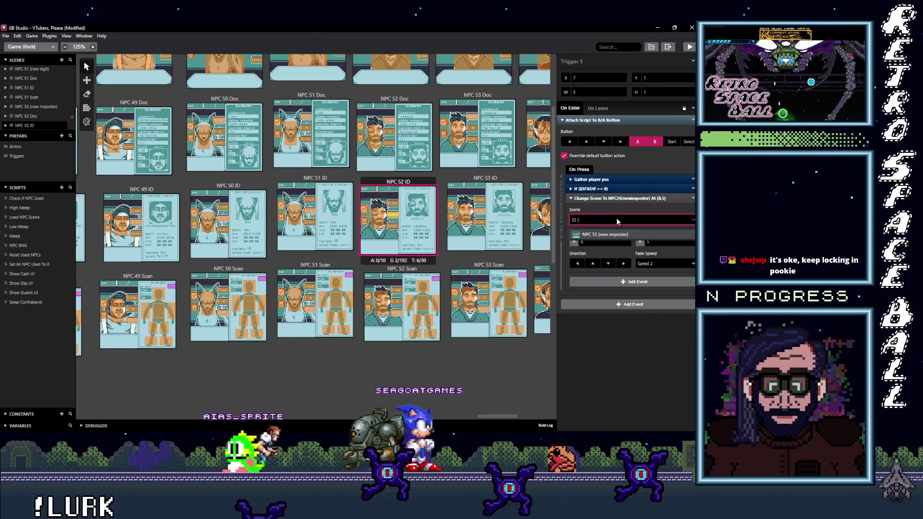
{"action": "left_click", "coordinate": [621, 235]}
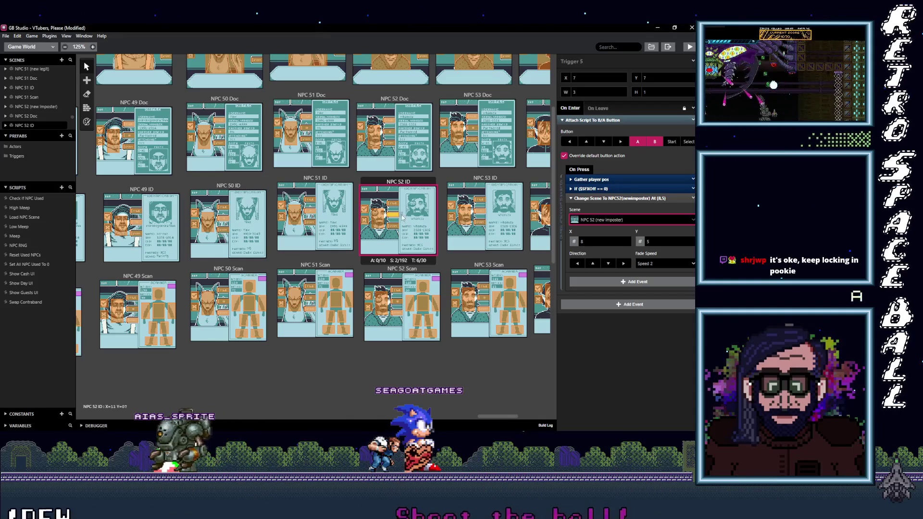
- Retarget the doc trigger in NPC 52 ID to NPC 52 Doc
{"action": "left_click", "coordinate": [393, 207]}
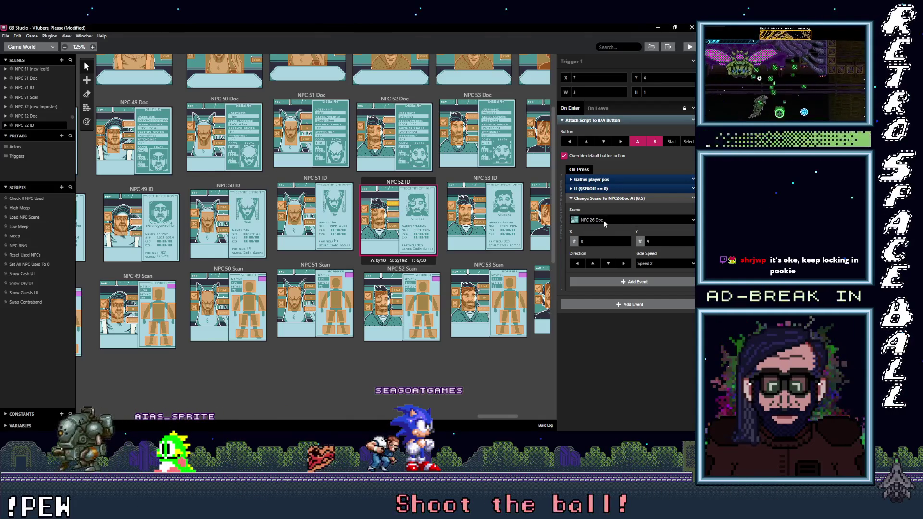
{"action": "left_click", "coordinate": [601, 220]}
{"action": "type", "text": "s"}
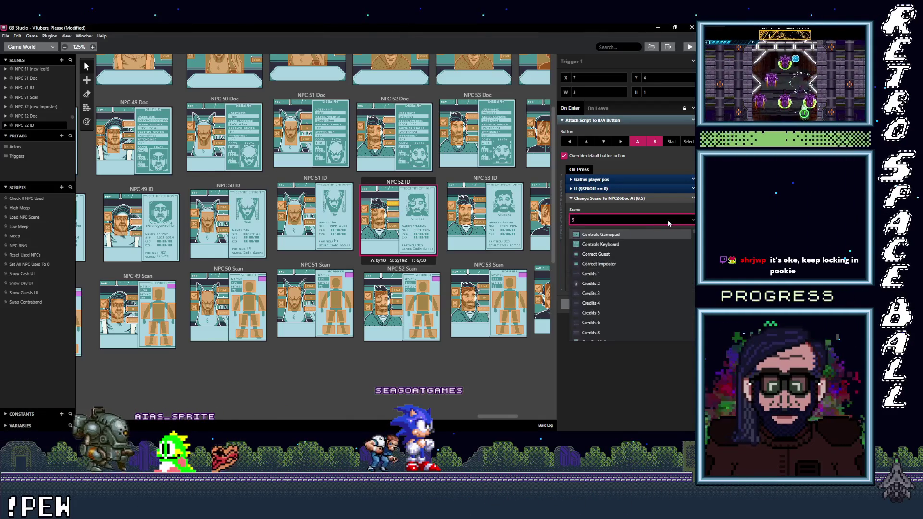
{"action": "type", "text": "2"}
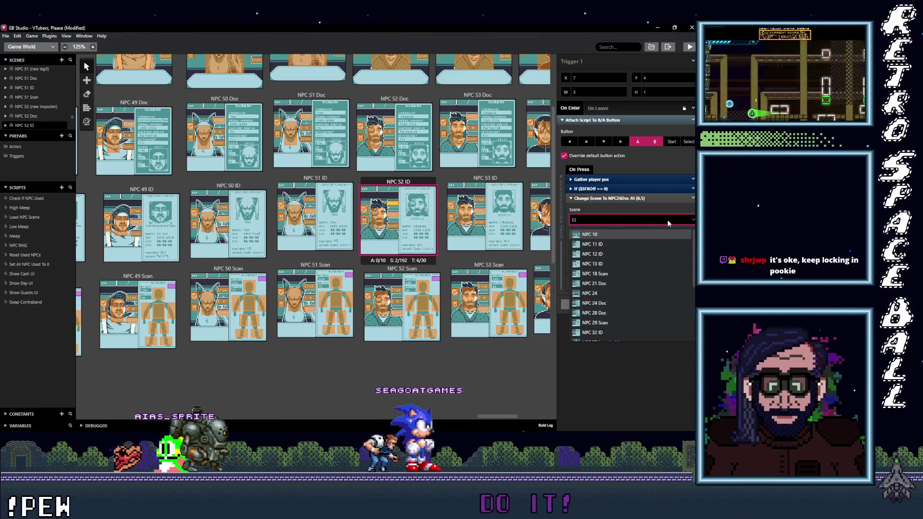
{"action": "type", "text": " ("}
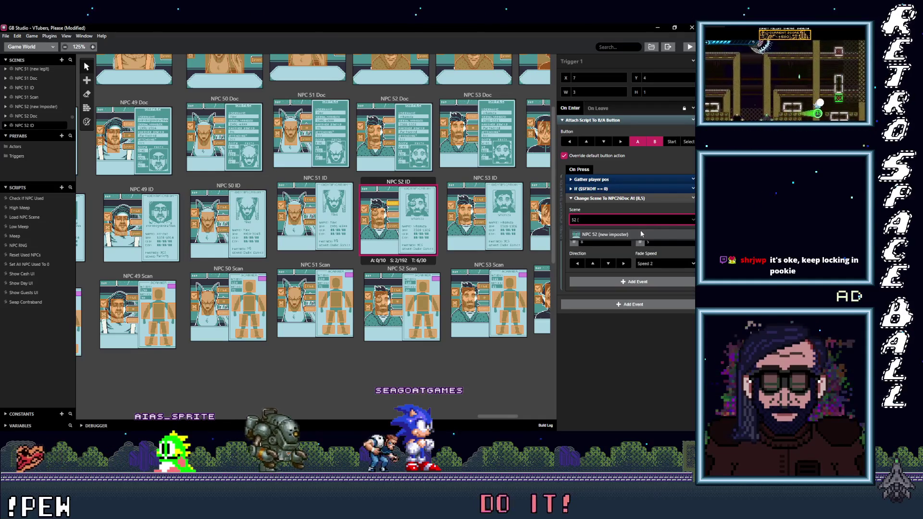
{"action": "key", "text": "BackSpace"}
{"action": "type", "text": "D"}
{"action": "left_click", "coordinate": [607, 234]}
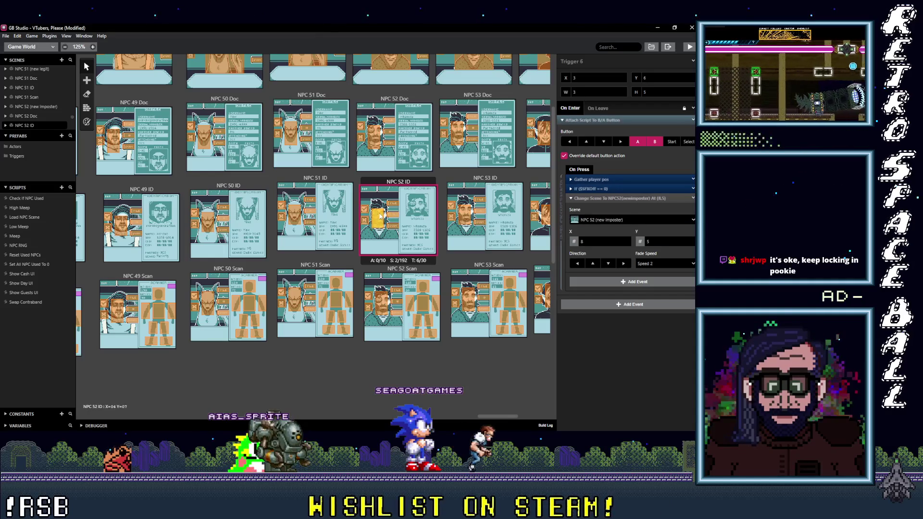
{"action": "left_click", "coordinate": [393, 226]}
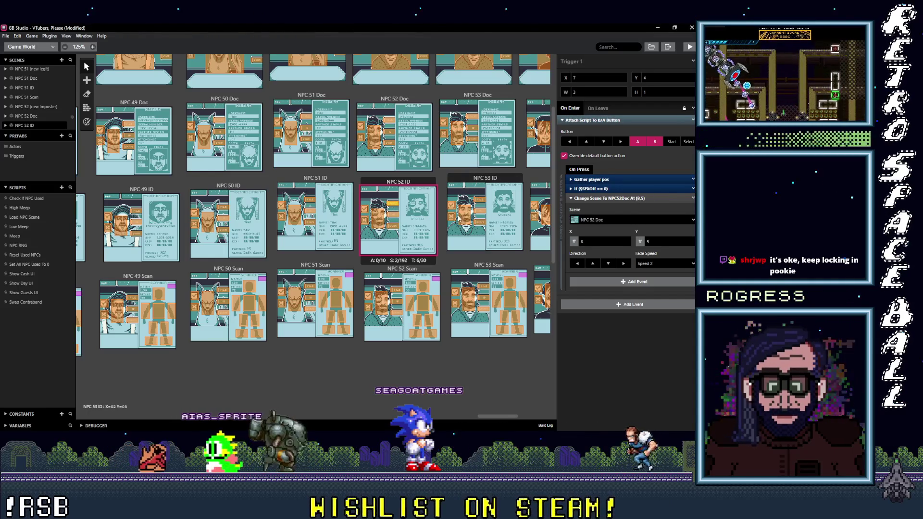
{"action": "left_click", "coordinate": [465, 215]}
{"action": "left_click", "coordinate": [596, 220]}
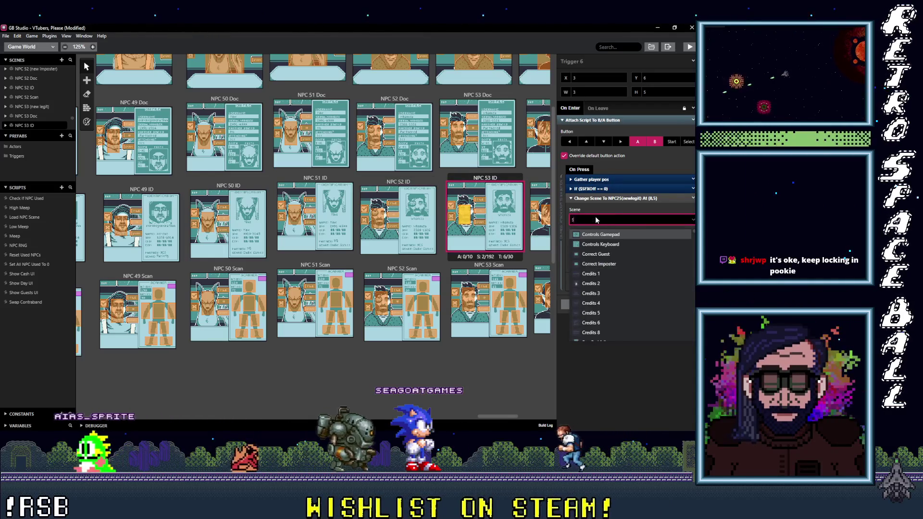
- Point the first NPC 53 ID triggers at NPC 53 (new legit) and NPC 53 Doc
{"action": "type", "text": "53 ("}
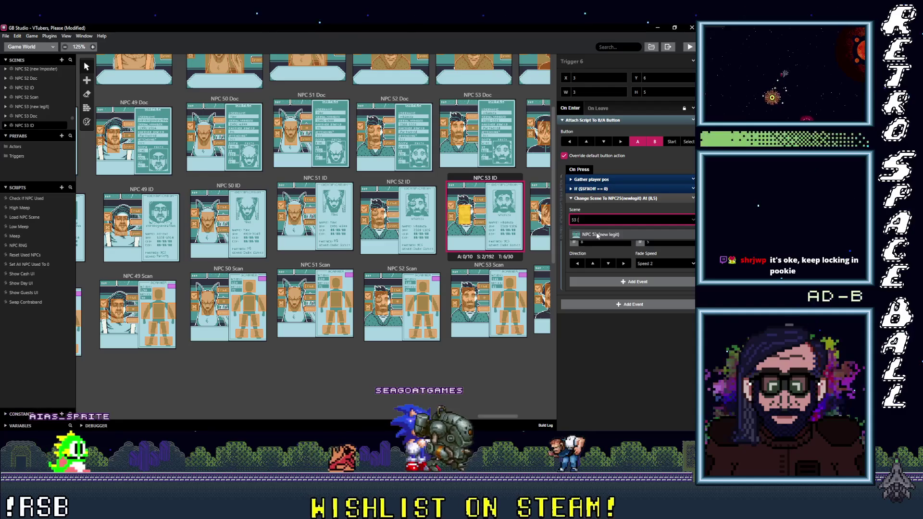
{"action": "left_click", "coordinate": [615, 220]}
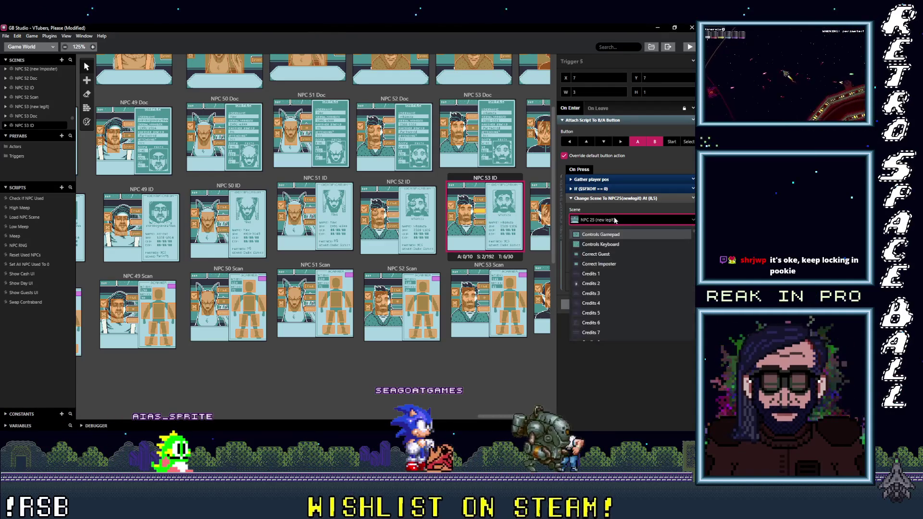
{"action": "type", "text": "("}
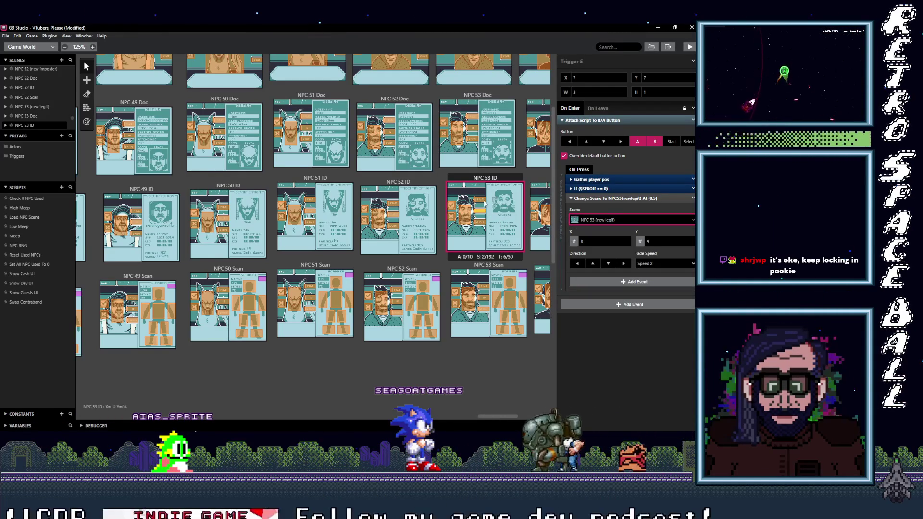
{"action": "left_click", "coordinate": [602, 221]}
{"action": "type", "text": "53 D"}
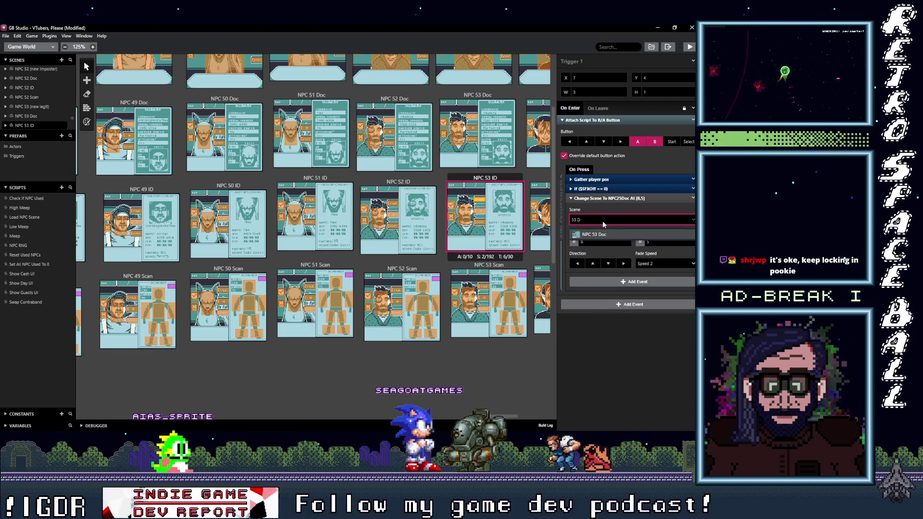
{"action": "left_click", "coordinate": [596, 244]}
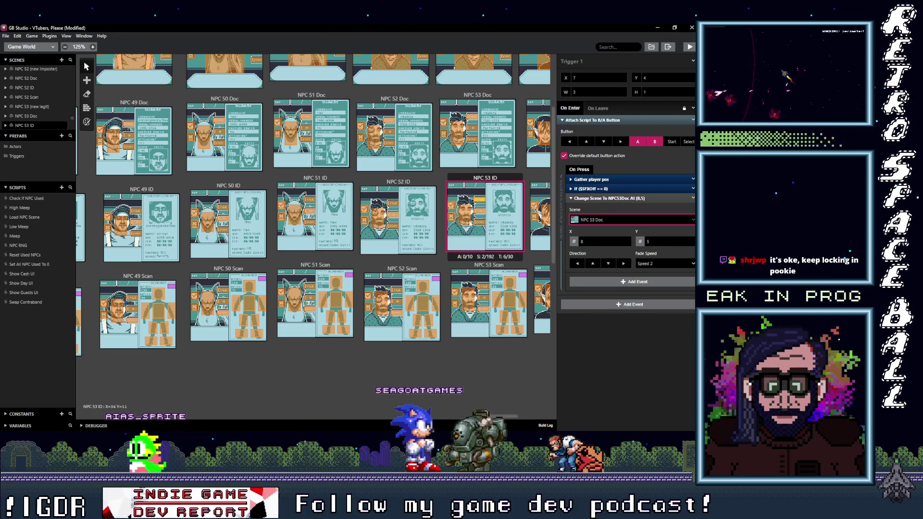
- Retarget the NPC 53 ID scan trigger to NPC 53 Scan
{"action": "left_click", "coordinate": [481, 223]}
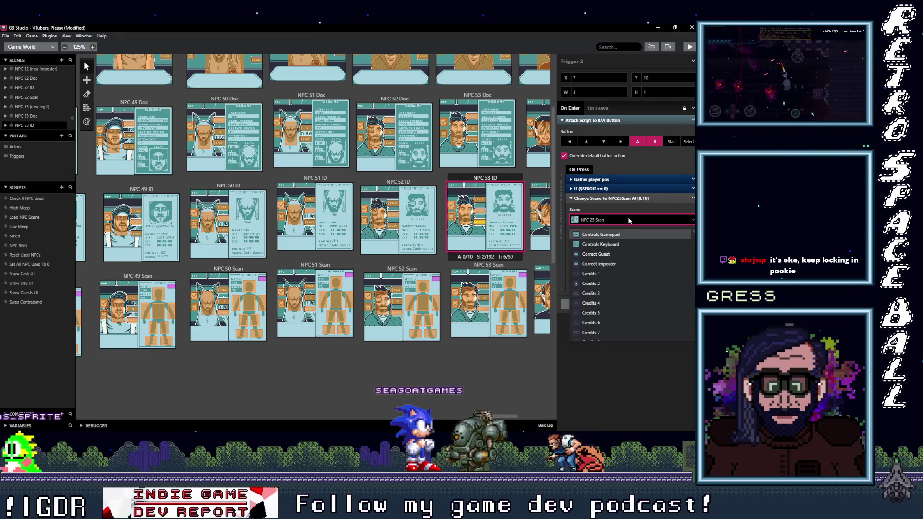
{"action": "type", "text": "53"}
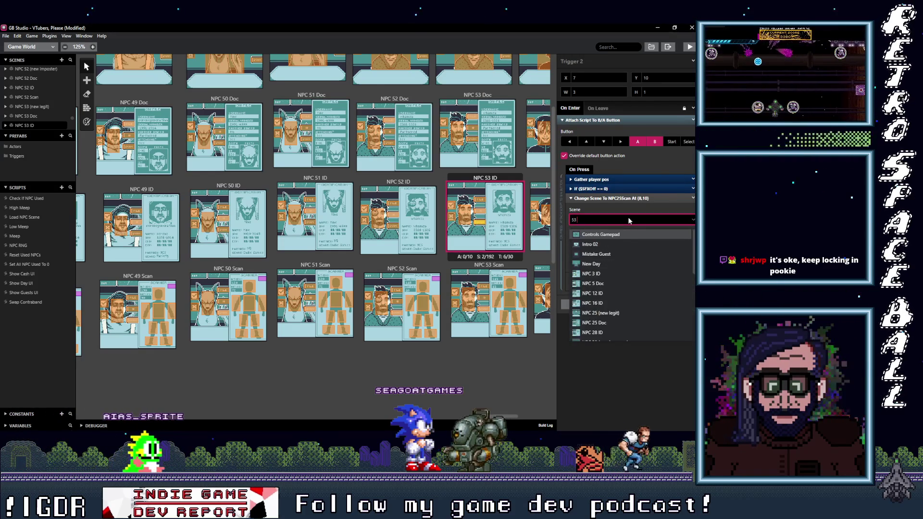
{"action": "type", "text": " S"}
{"action": "left_click", "coordinate": [594, 234]}
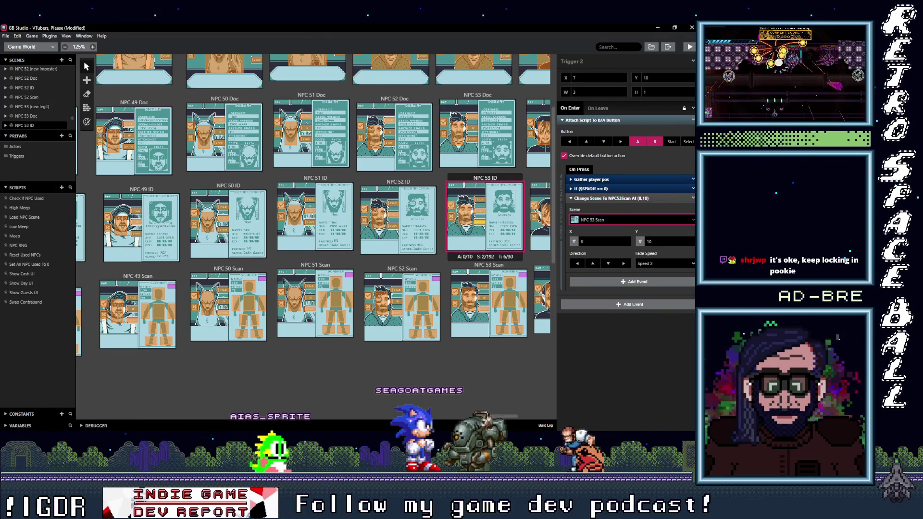
{"action": "left_click_drag", "start_coordinate": [503, 416], "coordinate": [532, 416]}
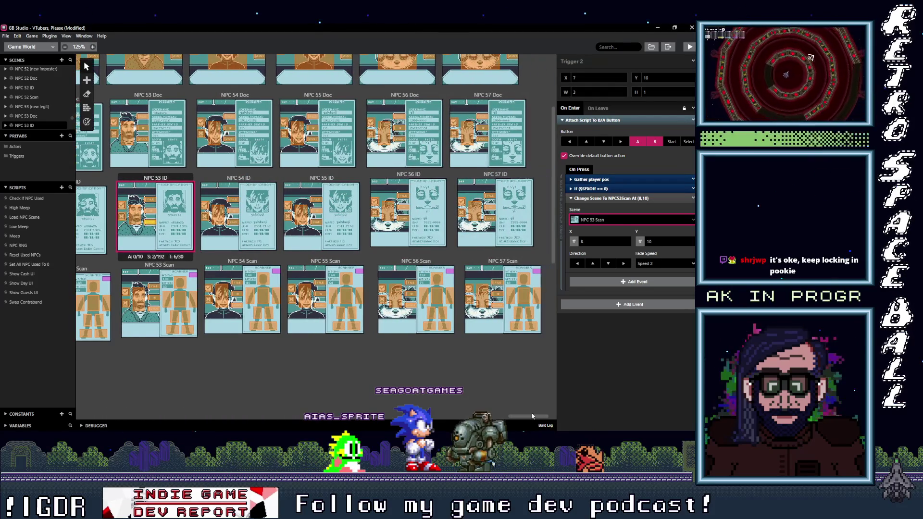
- Review the NPC 53 ID triggers' destinations, then select trigger 6 in NPC 54 ID
{"action": "left_click", "coordinate": [218, 215]}
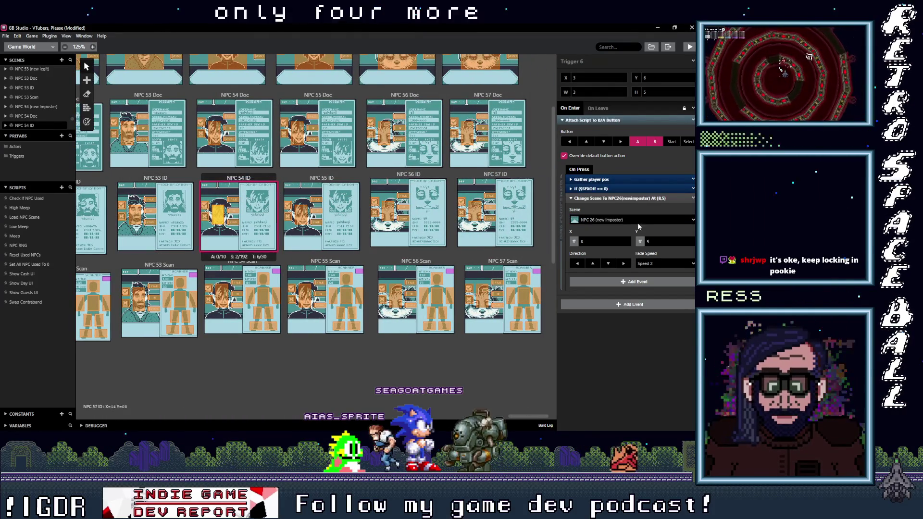
{"action": "left_click", "coordinate": [150, 199]}
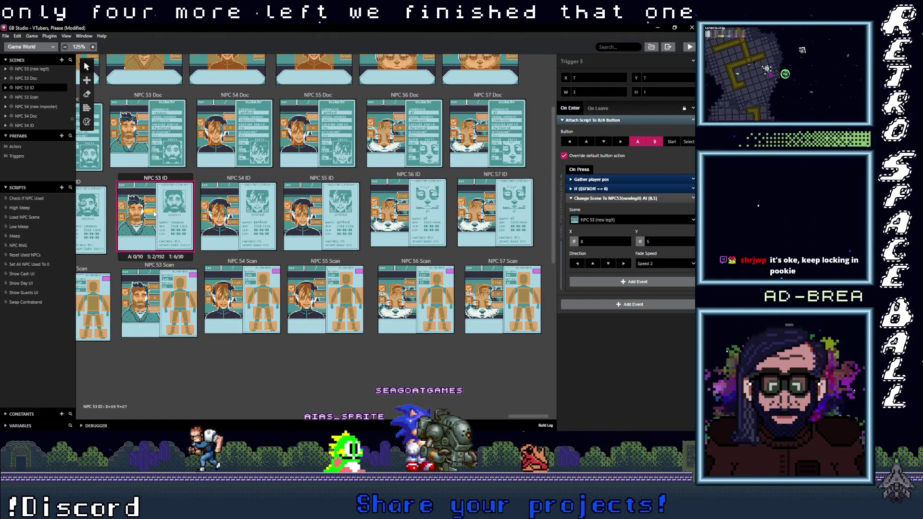
{"action": "left_click", "coordinate": [153, 222]}
{"action": "left_click", "coordinate": [137, 221]}
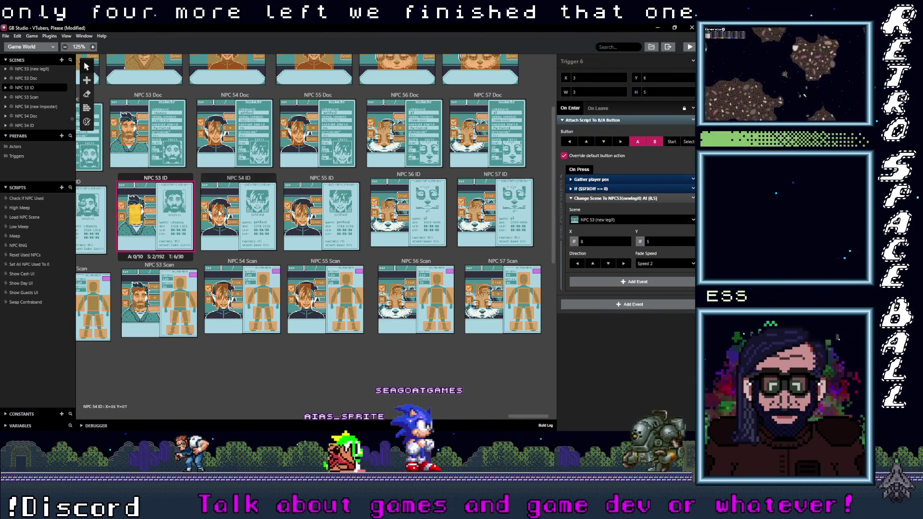
{"action": "left_click", "coordinate": [218, 216]}
- Set NPC 54 ID triggers 6 and 5 to lead to NPC 54 (new imposter)
{"action": "left_click", "coordinate": [620, 219]}
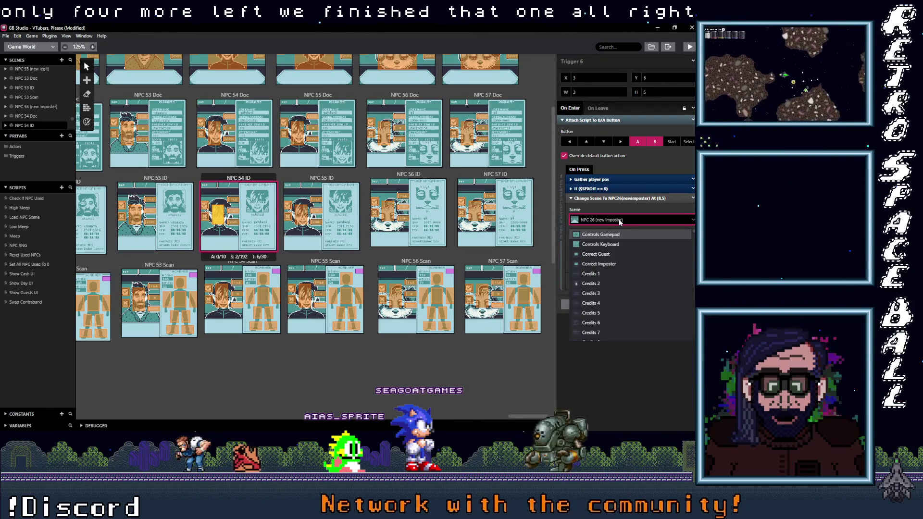
{"action": "type", "text": "54 ("}
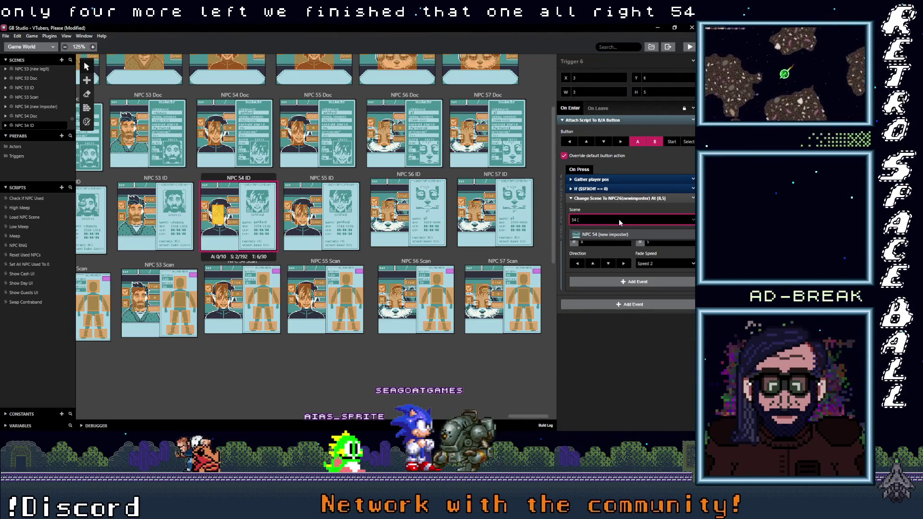
{"action": "key", "text": "Return"}
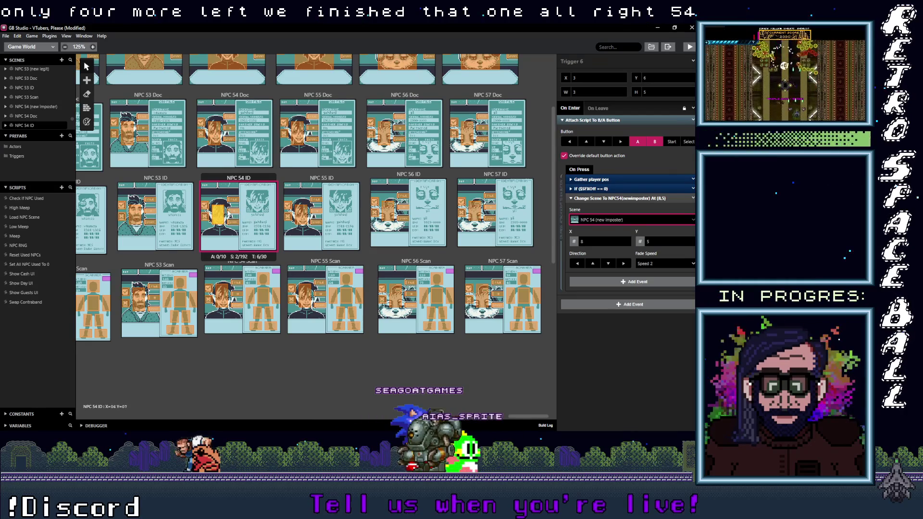
{"action": "left_click", "coordinate": [612, 220]}
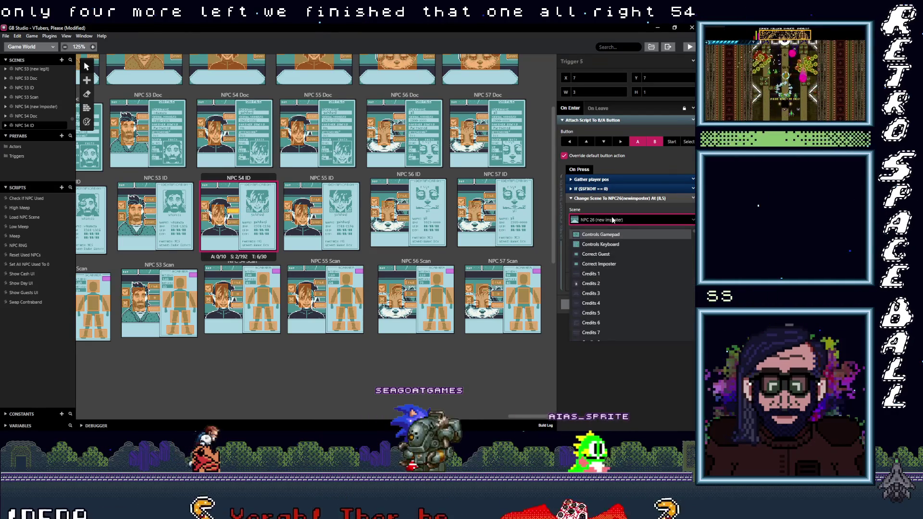
{"action": "type", "text": "54 ("}
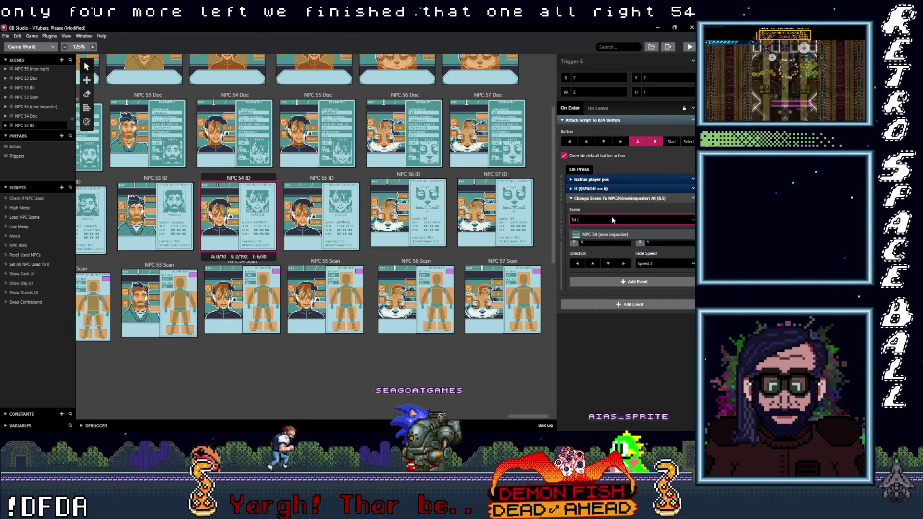
{"action": "key", "text": "Return"}
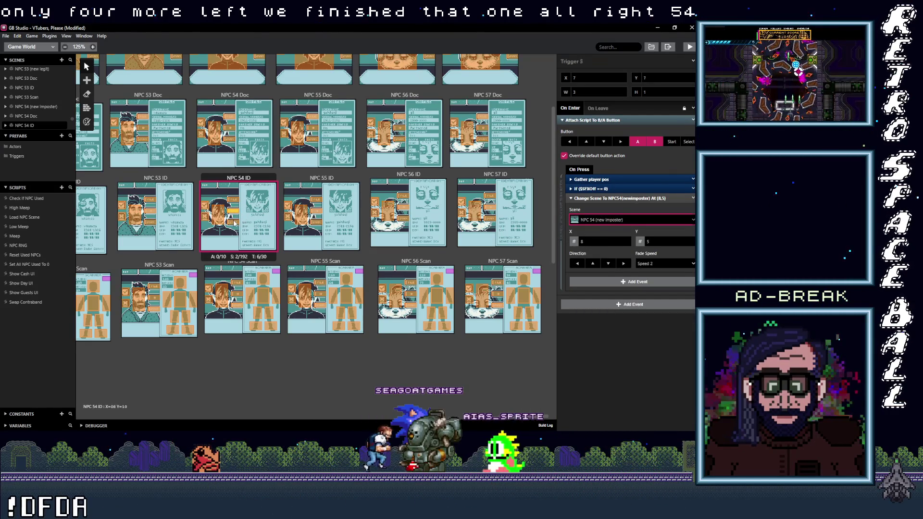
- Retarget the other NPC 54 ID triggers to NPC 54 Scan and NPC 54 Doc
{"action": "left_click", "coordinate": [590, 221]}
{"action": "type", "text": "54 S"}
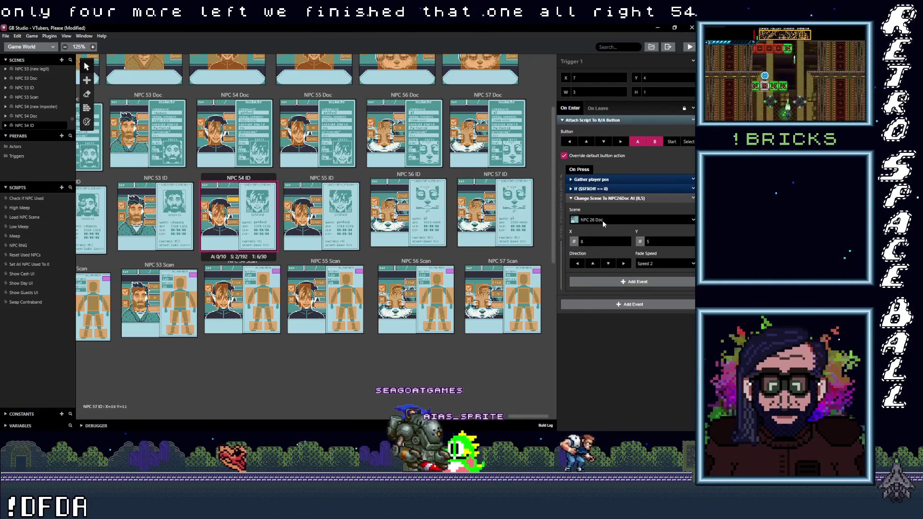
{"action": "left_click", "coordinate": [622, 219]}
{"action": "type", "text": "54"}
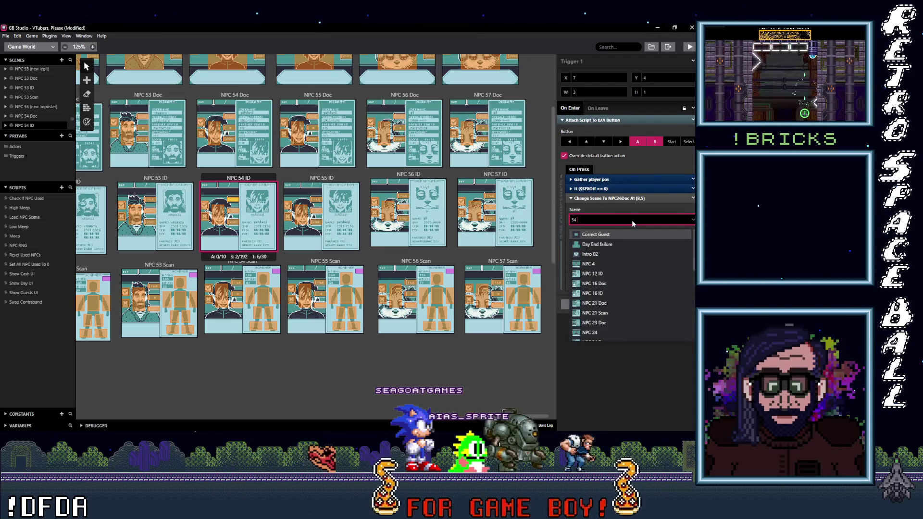
{"action": "type", "text": "NPC 54 Doc"}
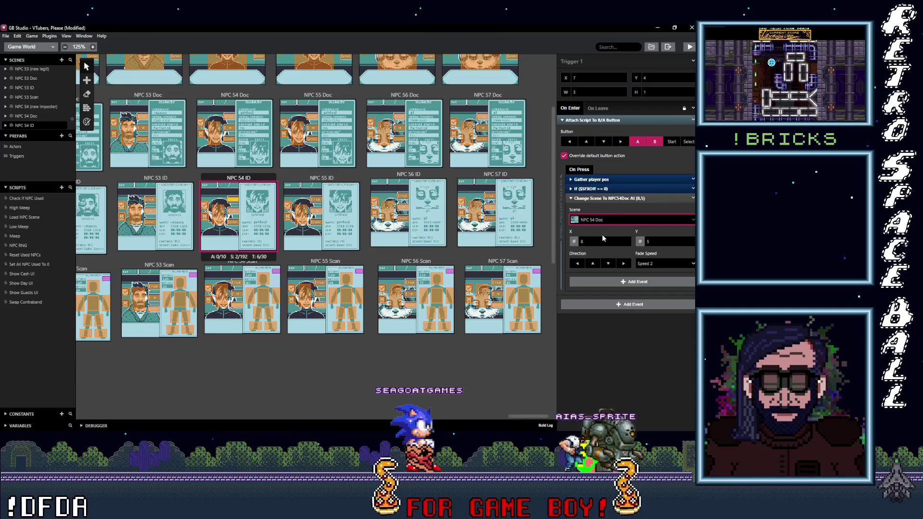
{"action": "left_click", "coordinate": [302, 214]}
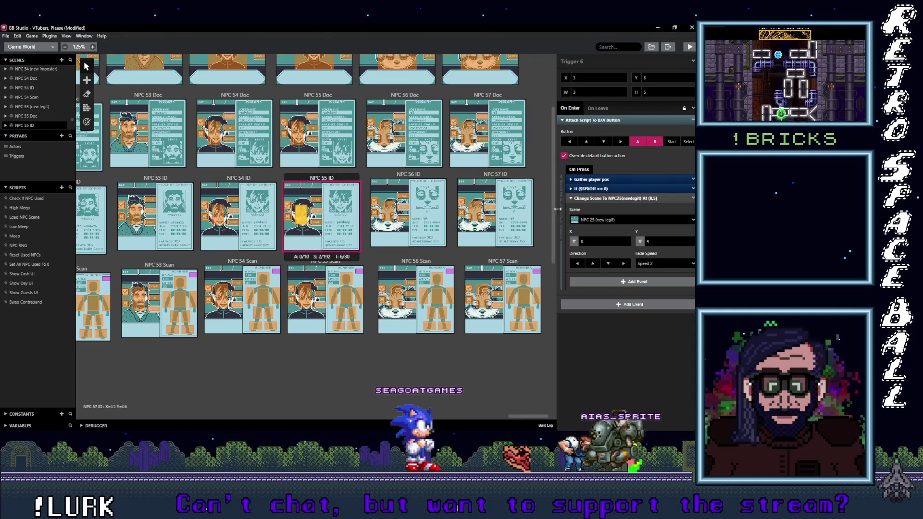
- Recheck the NPC 54 ID triggers' destinations, including the one leading to NPC 54 Scan
{"action": "left_click", "coordinate": [219, 213]}
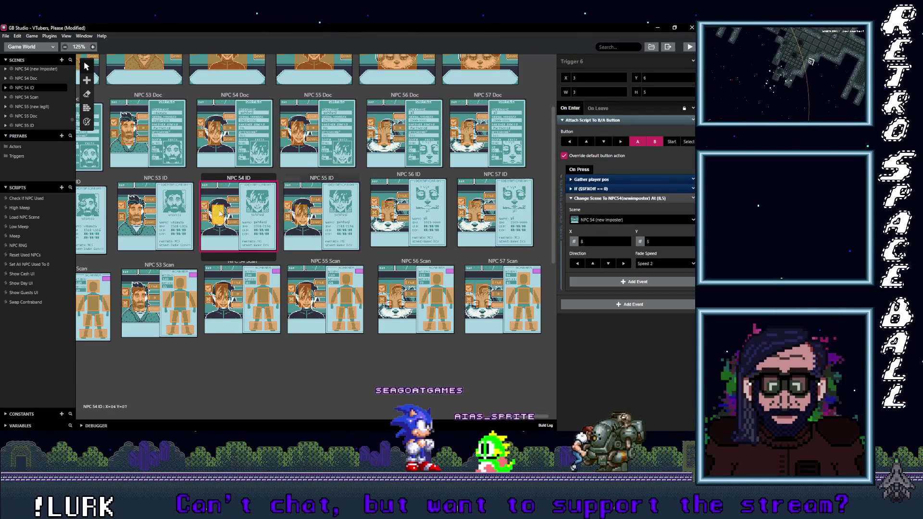
{"action": "left_click", "coordinate": [233, 199]}
{"action": "left_click", "coordinate": [235, 225]}
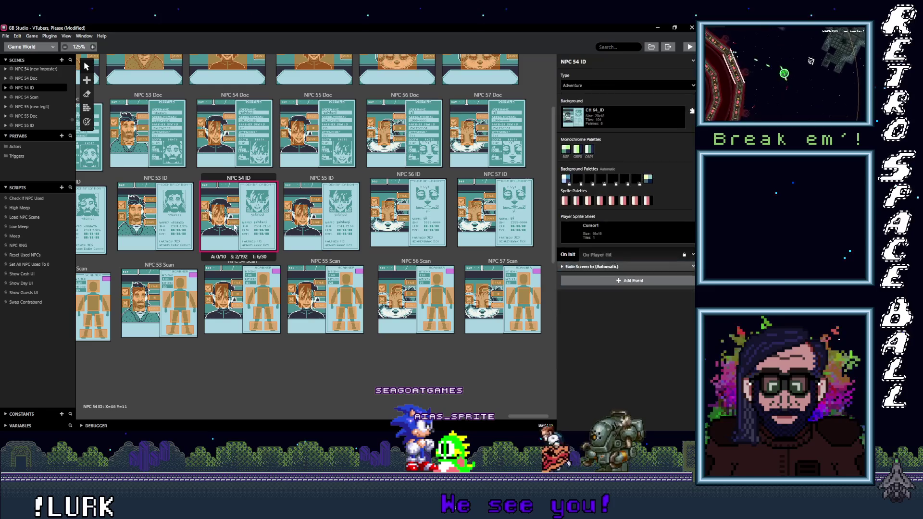
{"action": "left_click", "coordinate": [238, 223]}
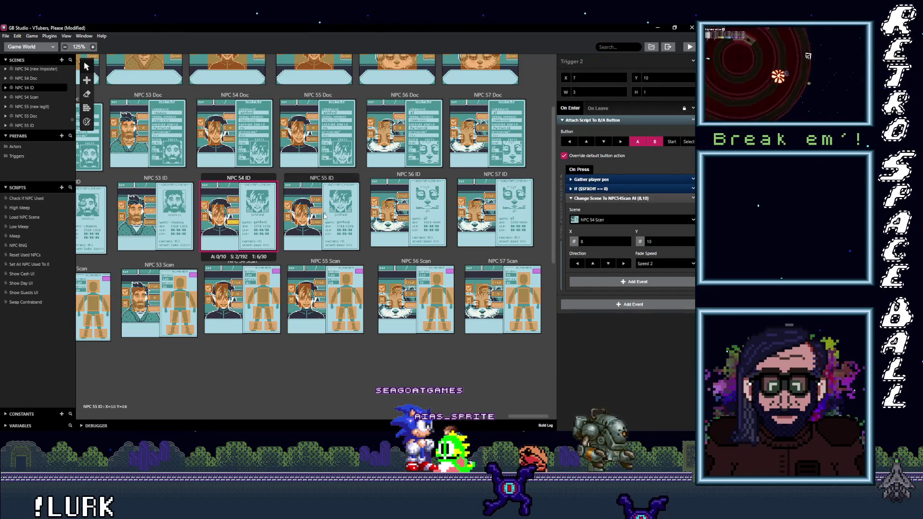
- Set NPC 55 ID triggers 6 and 5 to lead to NPC 55 (new legit)
{"action": "left_click", "coordinate": [301, 215]}
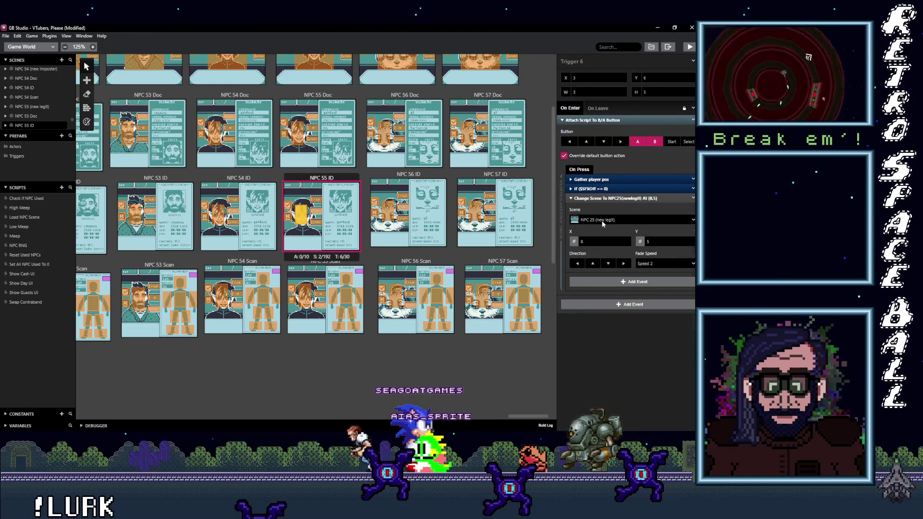
{"action": "left_click", "coordinate": [602, 220]}
{"action": "type", "text": "55 ("}
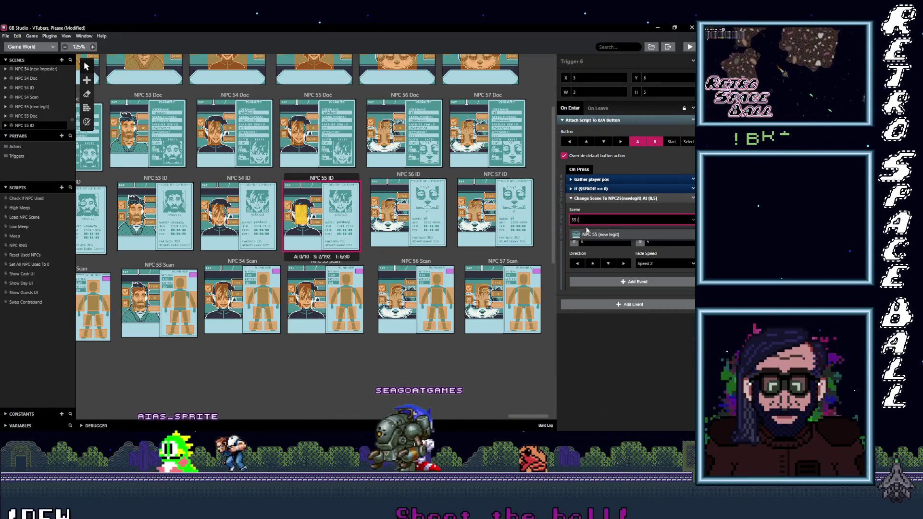
{"action": "left_click", "coordinate": [595, 236]}
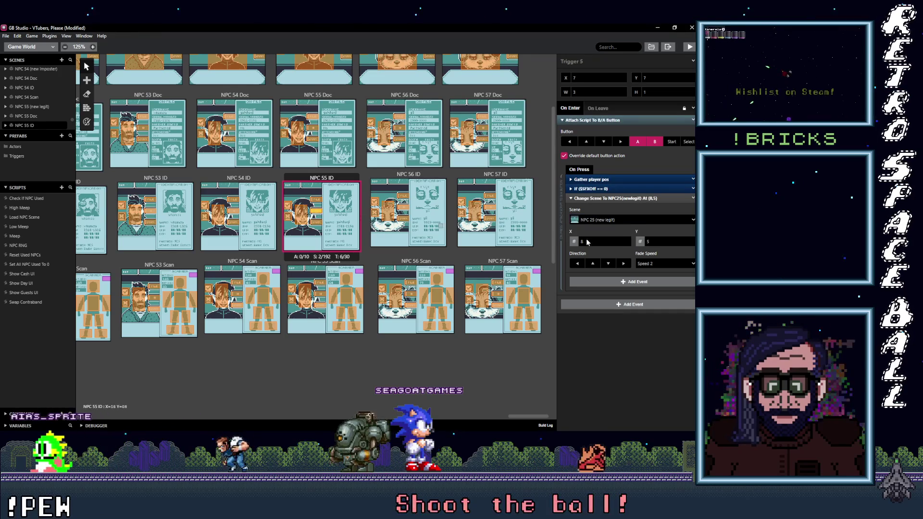
{"action": "left_click", "coordinate": [628, 221]}
{"action": "type", "text": "55"}
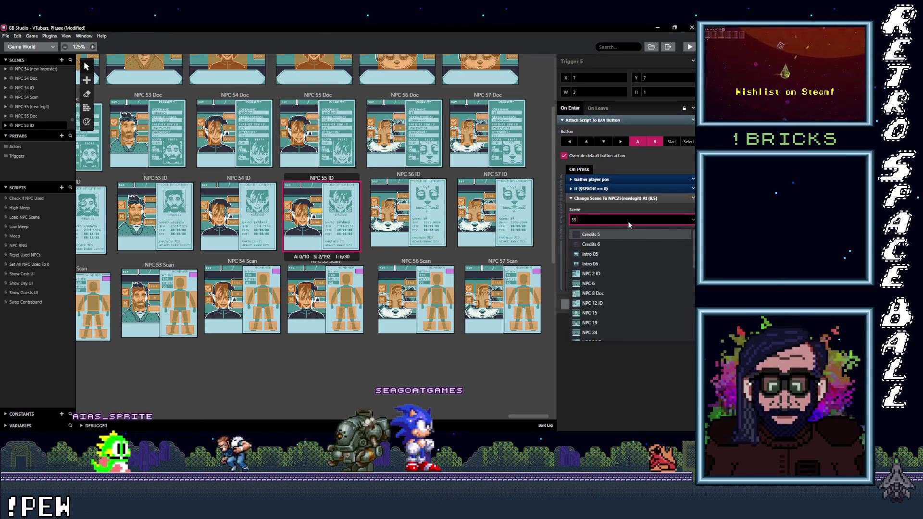
{"action": "type", "text": " ("}
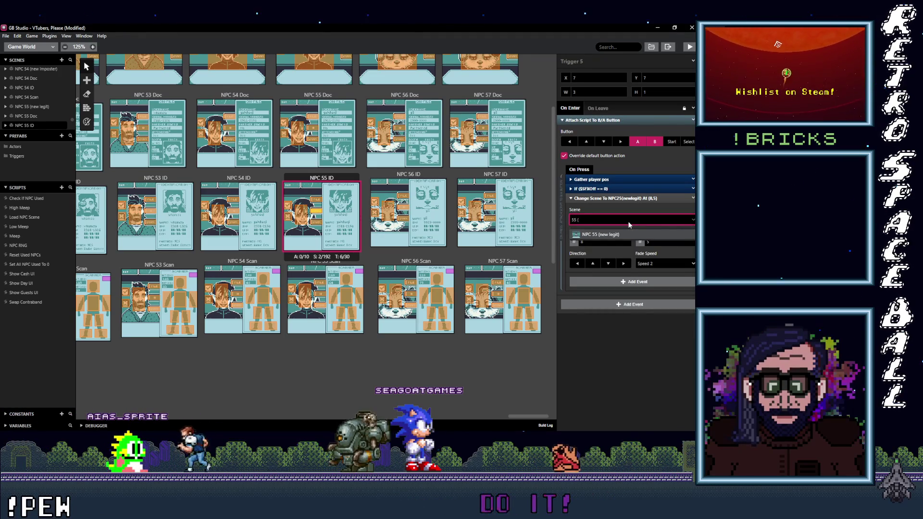
{"action": "key", "text": "Return"}
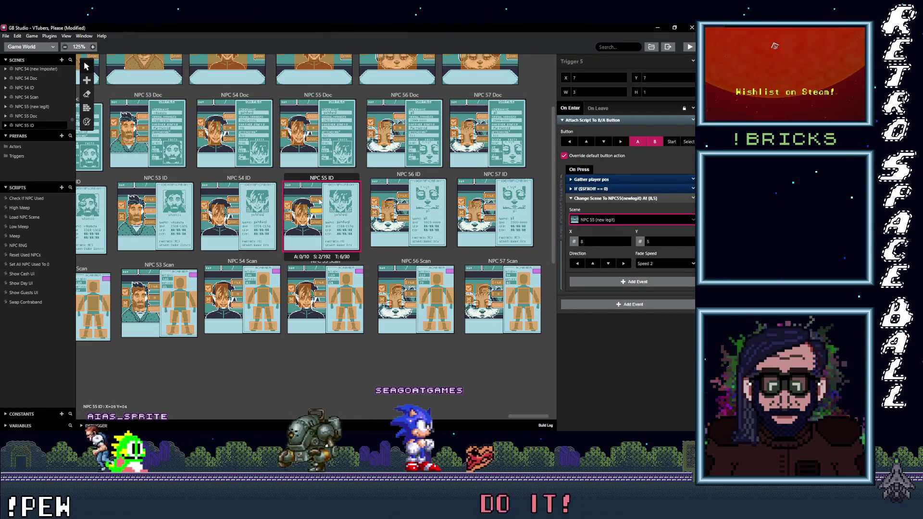
- Retarget NPC 55 ID trigger 1 to NPC 55 Doc and search '55 S' for trigger 2
{"action": "left_click", "coordinate": [319, 201]}
{"action": "left_click", "coordinate": [622, 221]}
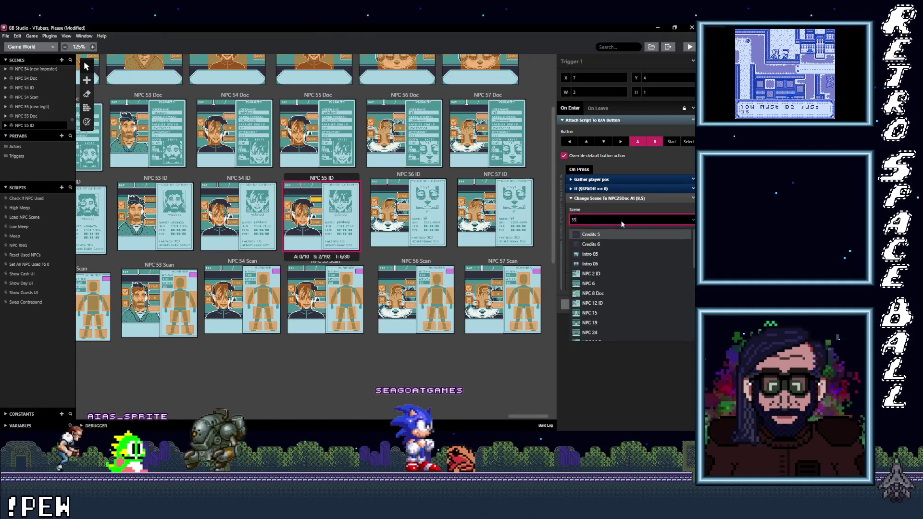
{"action": "type", "text": "NPC 55 Doc"}
{"action": "key", "text": "Return"}
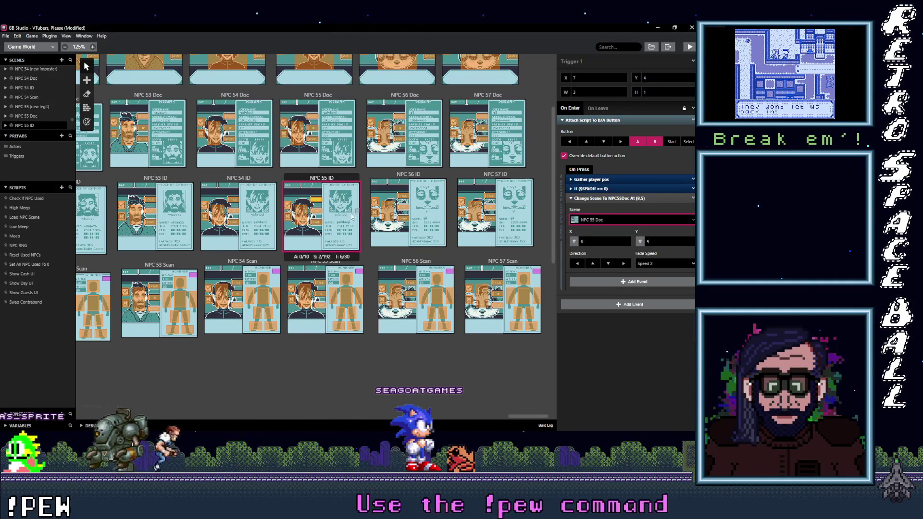
{"action": "left_click", "coordinate": [317, 222]}
{"action": "left_click", "coordinate": [593, 220]}
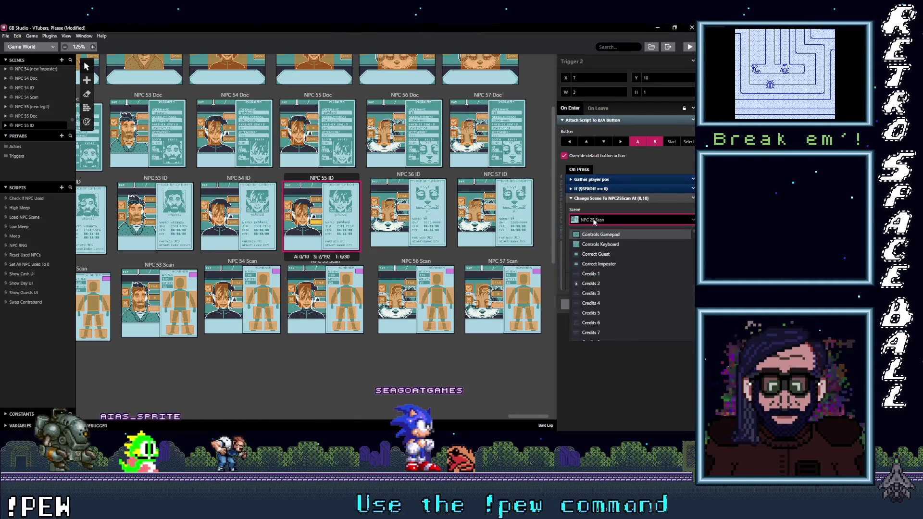
{"action": "type", "text": "55 S"}
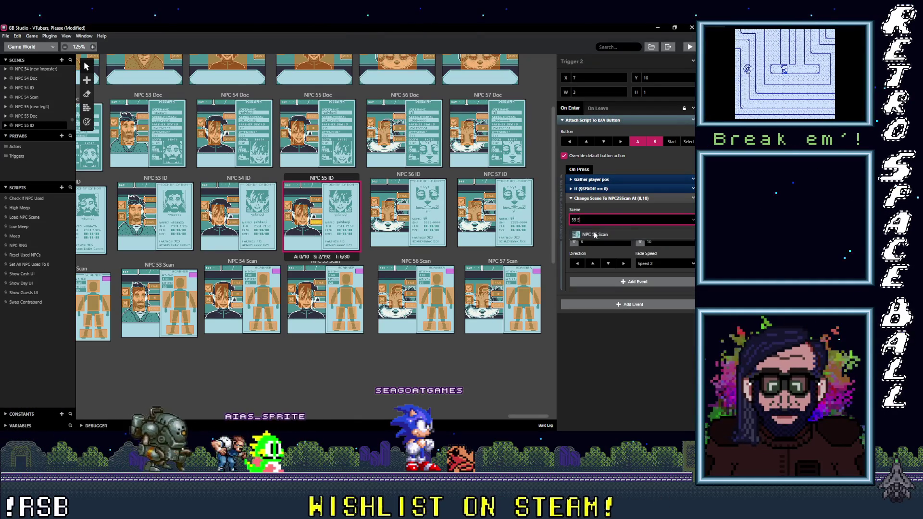
{"action": "left_click", "coordinate": [387, 214]}
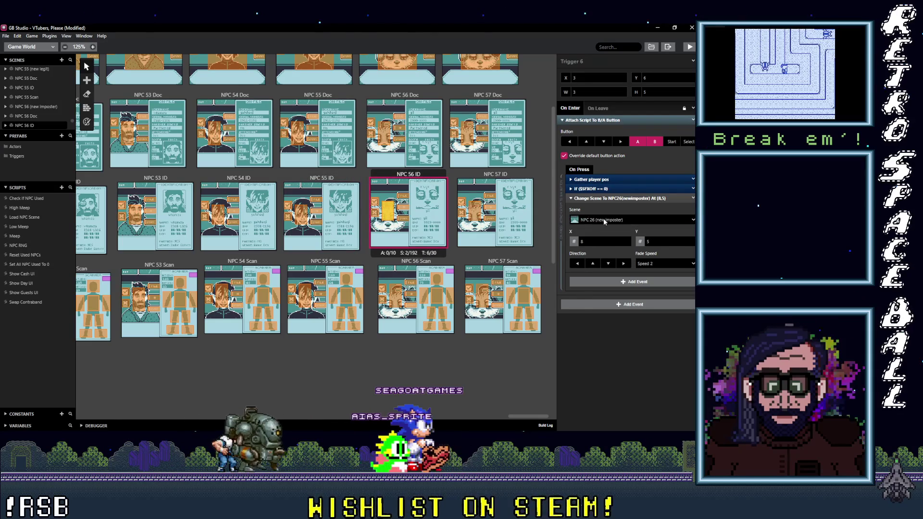
- Set NPC 56 ID triggers 6 and 5 to lead to NPC 56 (new imposter)
{"action": "left_click", "coordinate": [605, 221]}
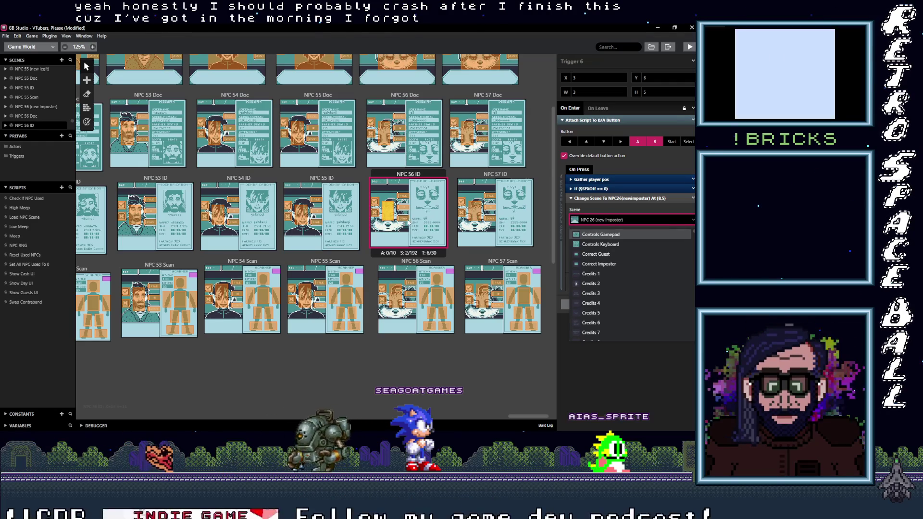
{"action": "left_click", "coordinate": [385, 213]}
{"action": "left_click", "coordinate": [597, 221]}
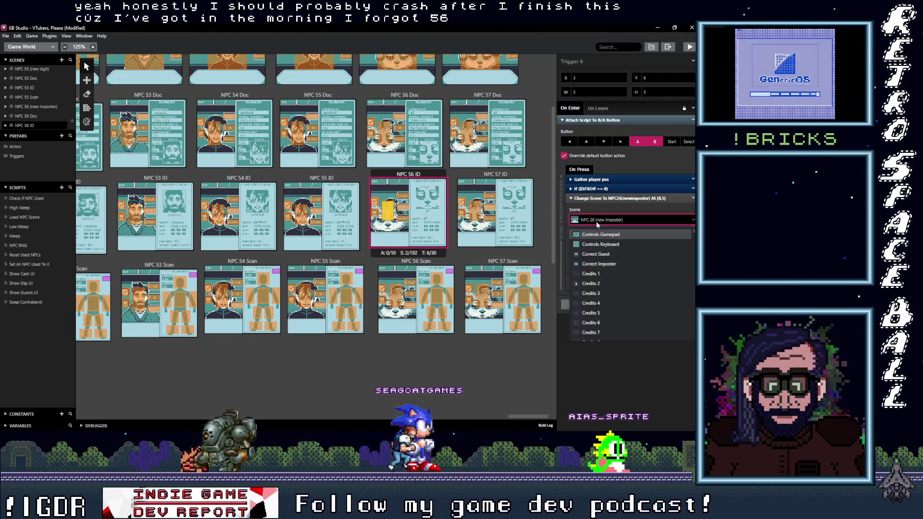
{"action": "type", "text": "56 ("}
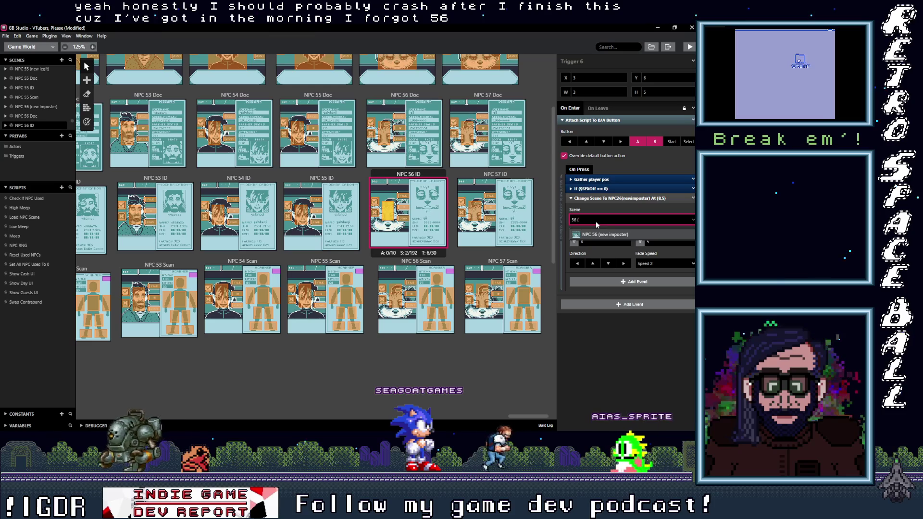
{"action": "left_click", "coordinate": [598, 235]}
{"action": "left_click", "coordinate": [409, 208]}
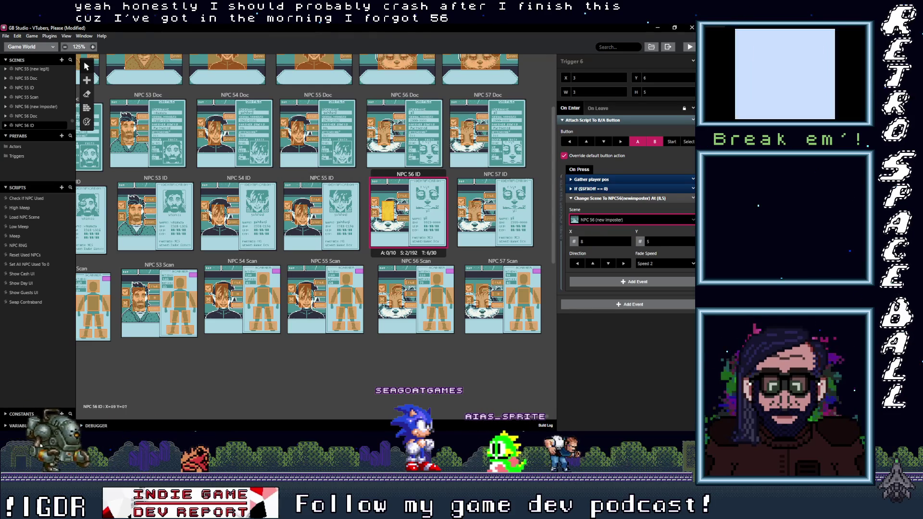
{"action": "left_click", "coordinate": [615, 221]}
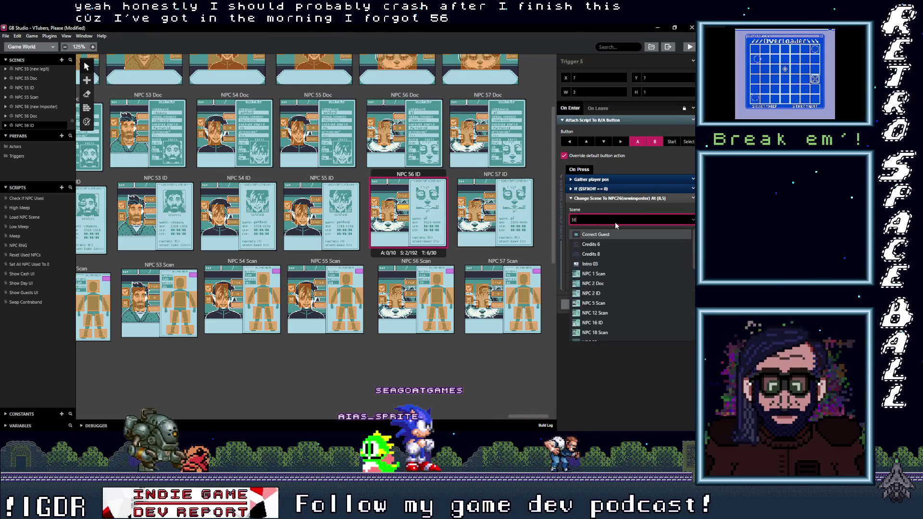
{"action": "type", "text": "56 ("}
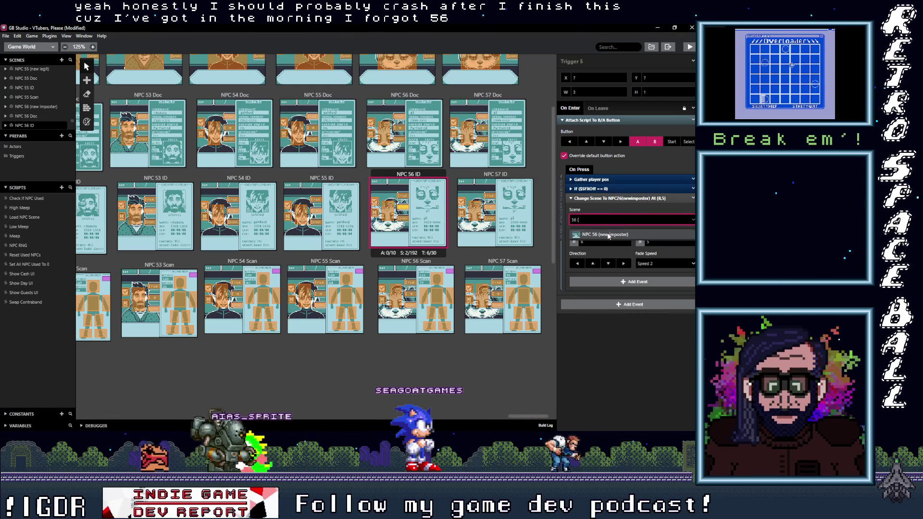
{"action": "key", "text": "Return"}
- Retarget NPC 56 ID trigger 1 to NPC 56 Doc and trigger 2 to NPC 56 Scan
{"action": "left_click", "coordinate": [617, 222]}
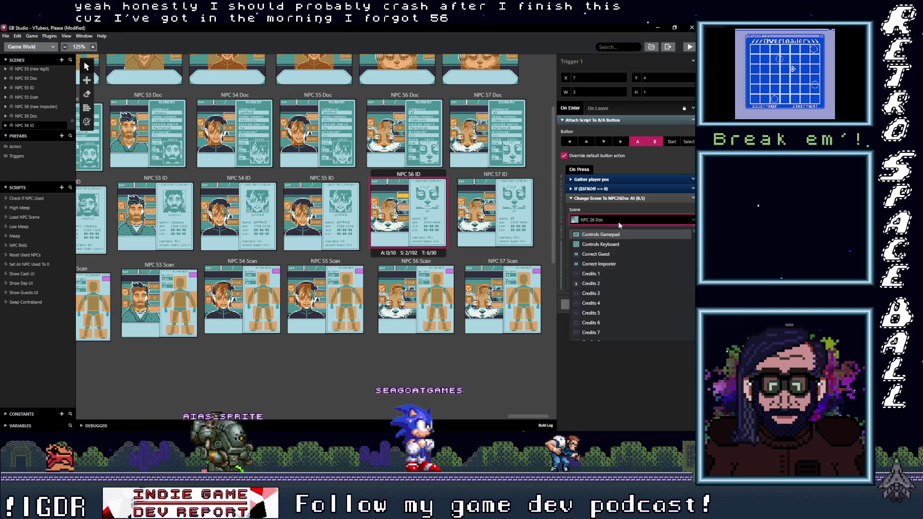
{"action": "type", "text": "56 D"}
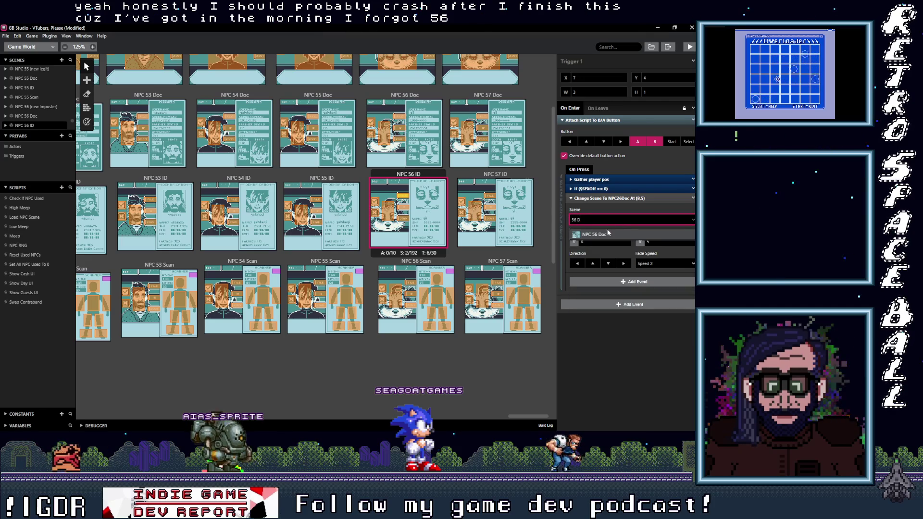
{"action": "left_click", "coordinate": [417, 223]}
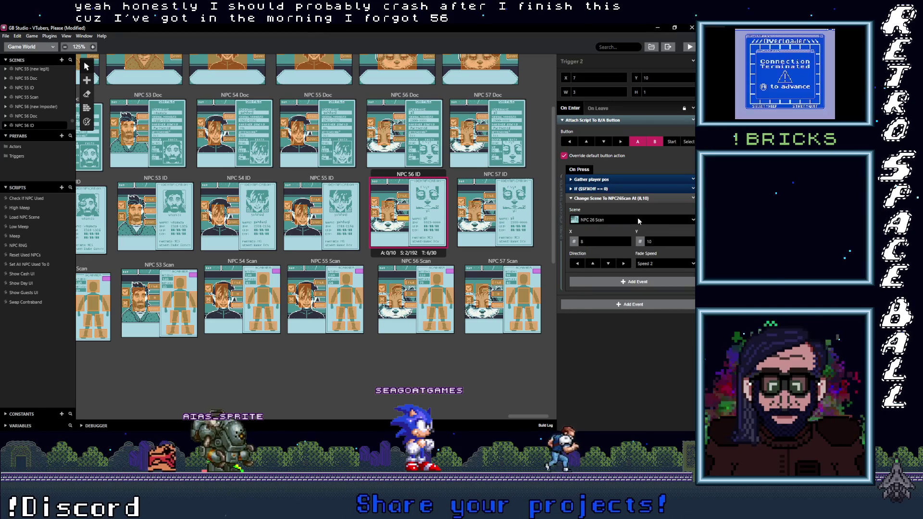
{"action": "left_click", "coordinate": [638, 218]}
{"action": "type", "text": "56 S"}
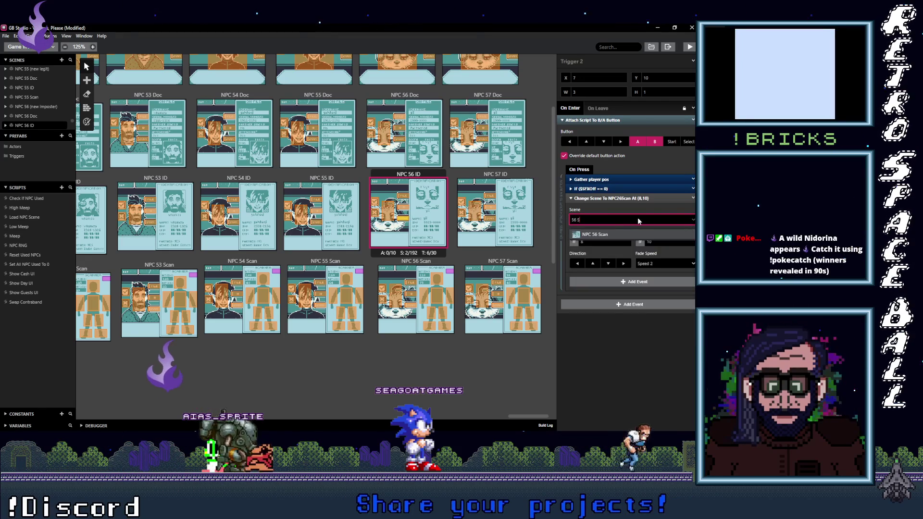
{"action": "left_click", "coordinate": [620, 234]}
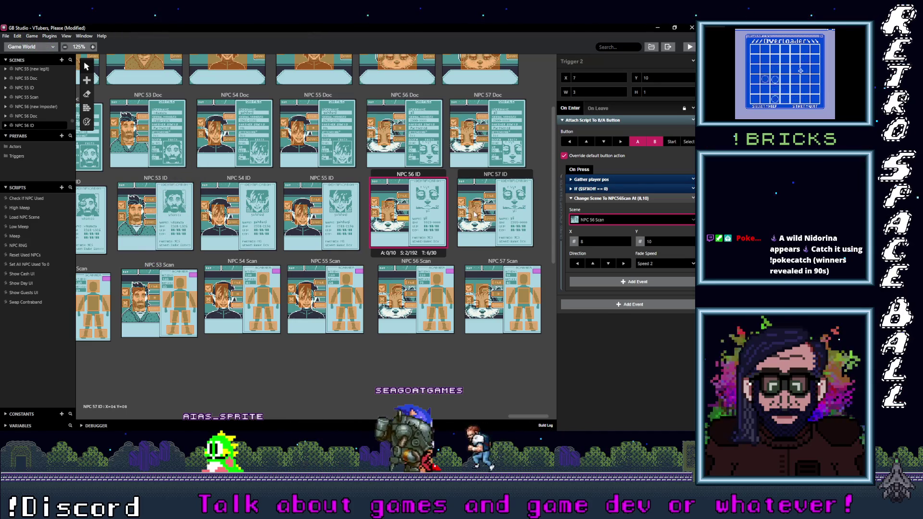
{"action": "left_click", "coordinate": [475, 215]}
{"action": "left_click", "coordinate": [610, 219]}
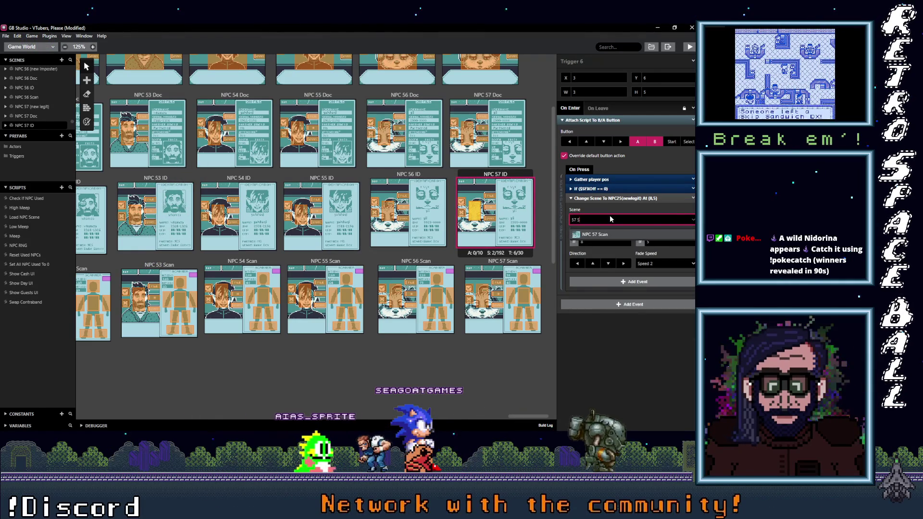
- Make the first NPC 57 ID trigger lead to NPC 57 (new legit)
{"action": "type", "text": "("}
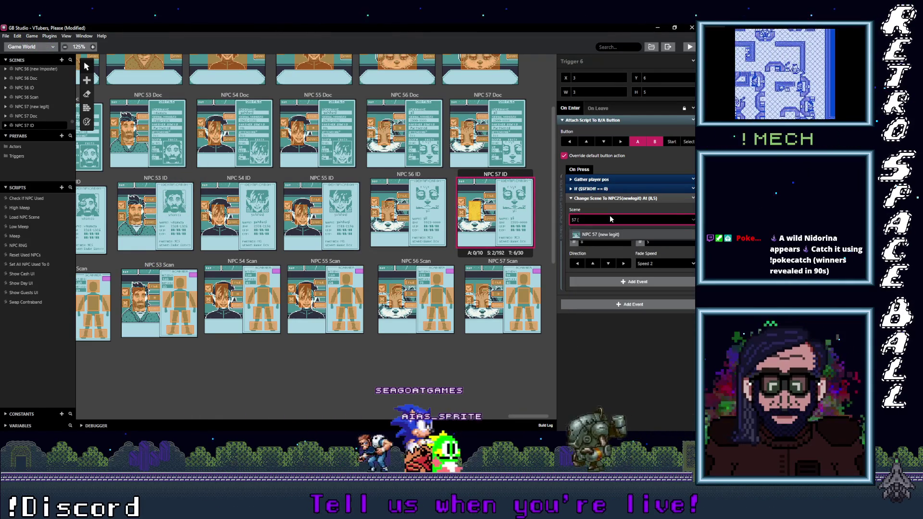
{"action": "key", "text": "ctrl+z"}
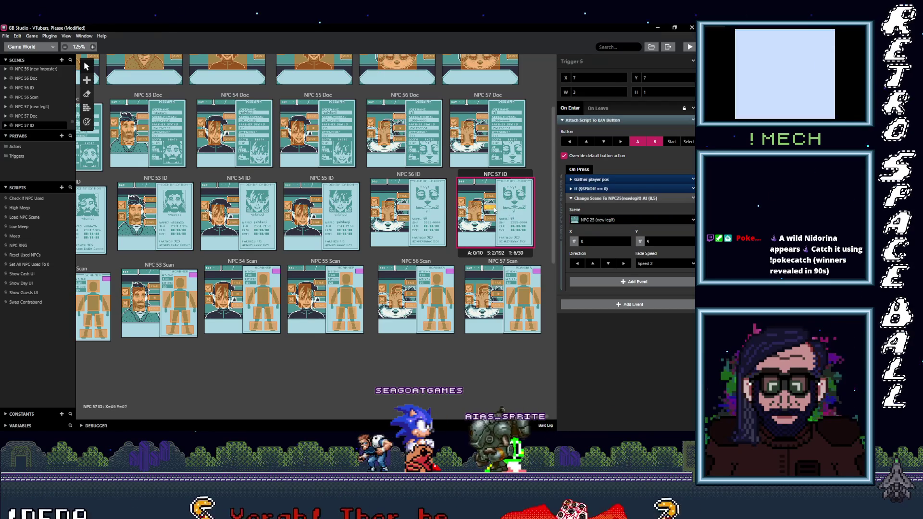
{"action": "left_click", "coordinate": [604, 221]}
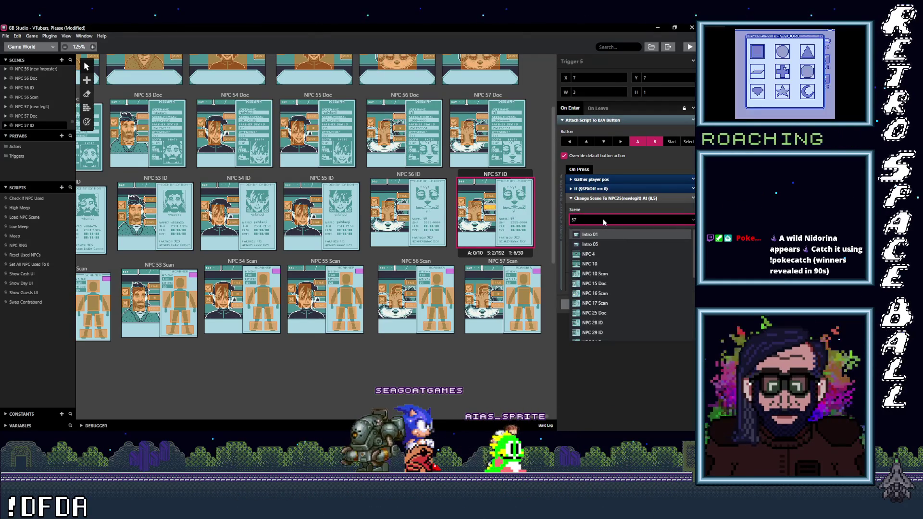
{"action": "type", "text": "("}
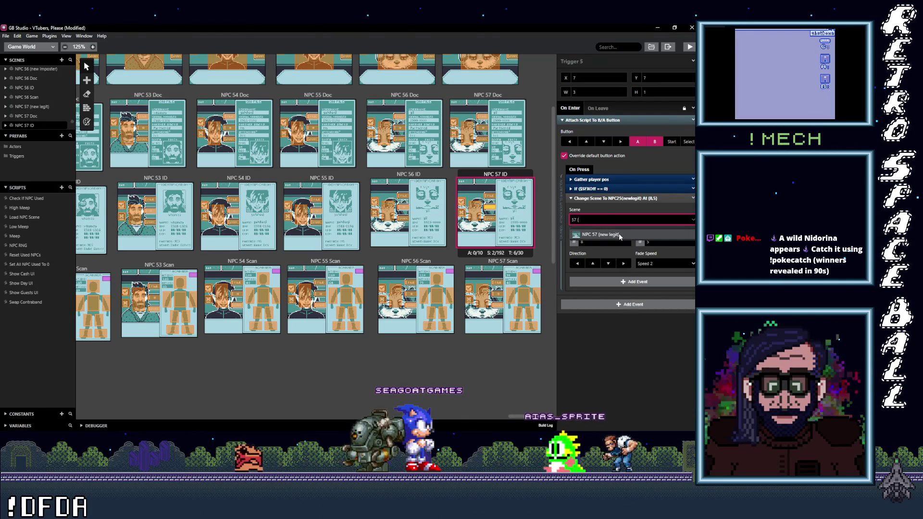
{"action": "left_click", "coordinate": [619, 234]}
- Retarget the NPC 57 ID scan and doc triggers to NPC 57 Scan and NPC 57 Doc
{"action": "left_click", "coordinate": [490, 218]}
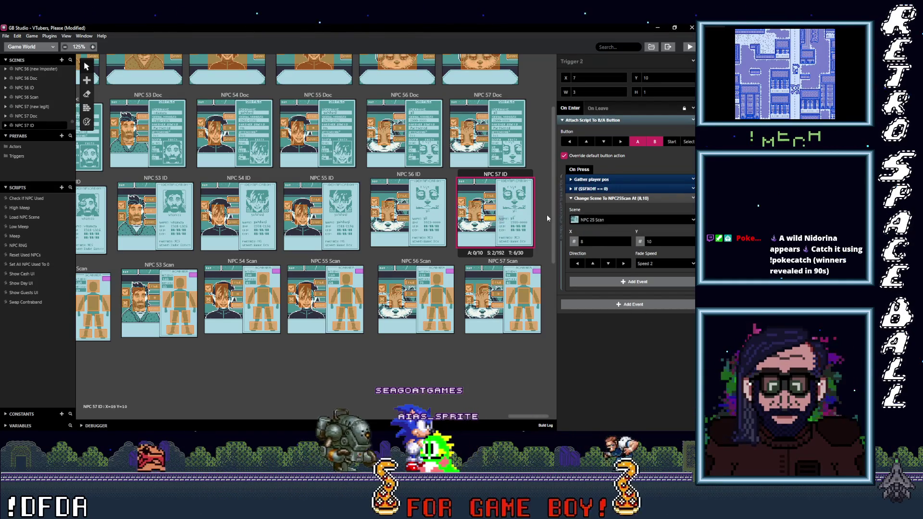
{"action": "left_click", "coordinate": [607, 218]}
{"action": "type", "text": "57 S"}
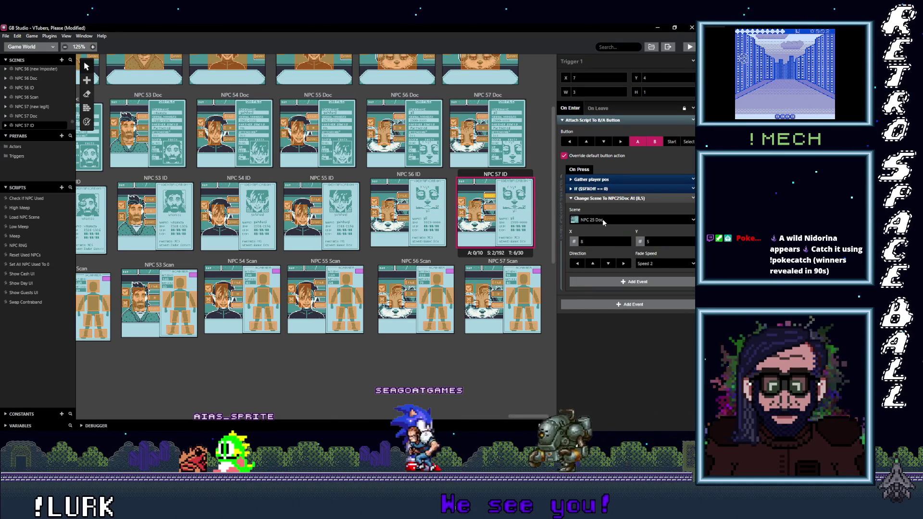
{"action": "left_click", "coordinate": [607, 221]}
{"action": "type", "text": "57 Doc"}
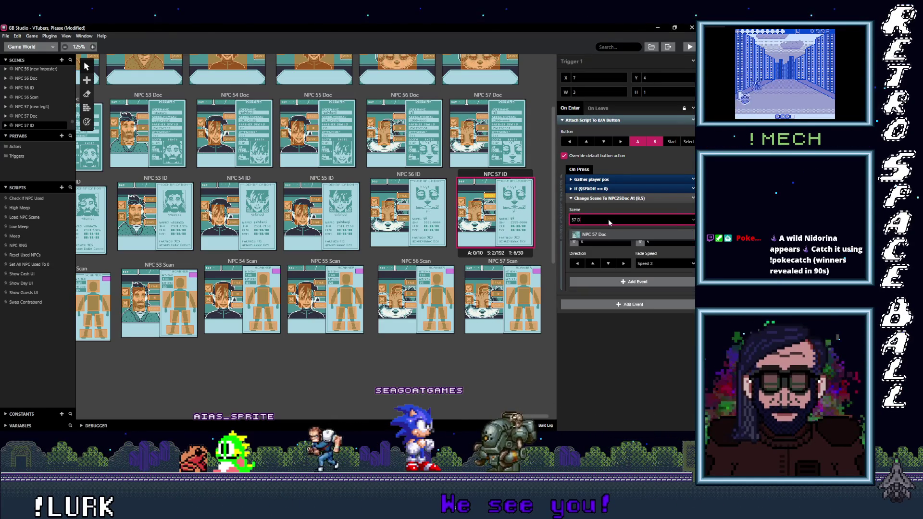
- Verify the NPC 57 ID triggers lead to NPC 57 (new legit) and NPC 57 Doc
{"action": "left_click", "coordinate": [493, 210]}
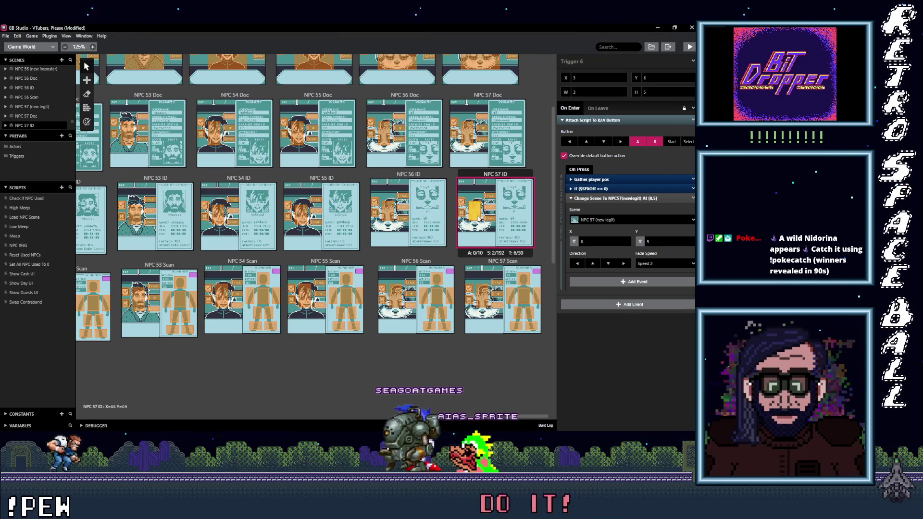
{"action": "left_click", "coordinate": [490, 195]}
{"action": "left_click", "coordinate": [493, 208]}
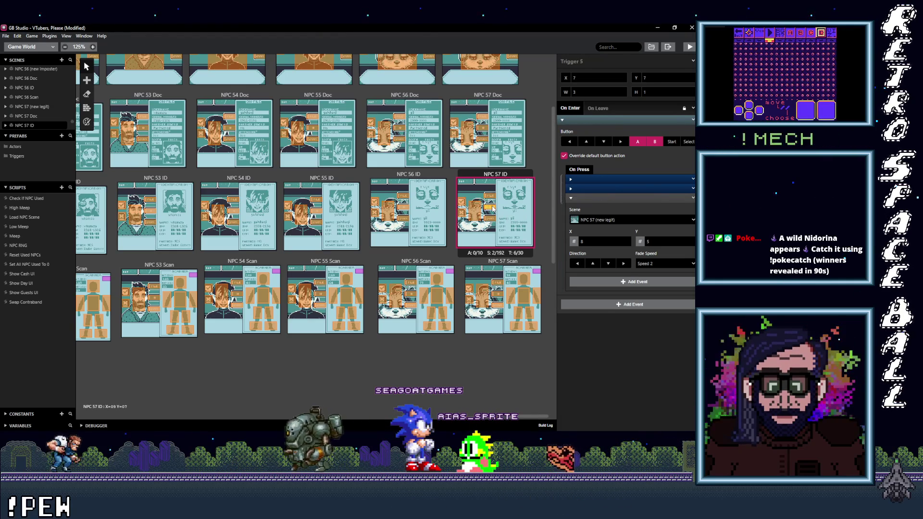
{"action": "left_click_drag", "start_coordinate": [537, 418], "coordinate": [91, 414]}
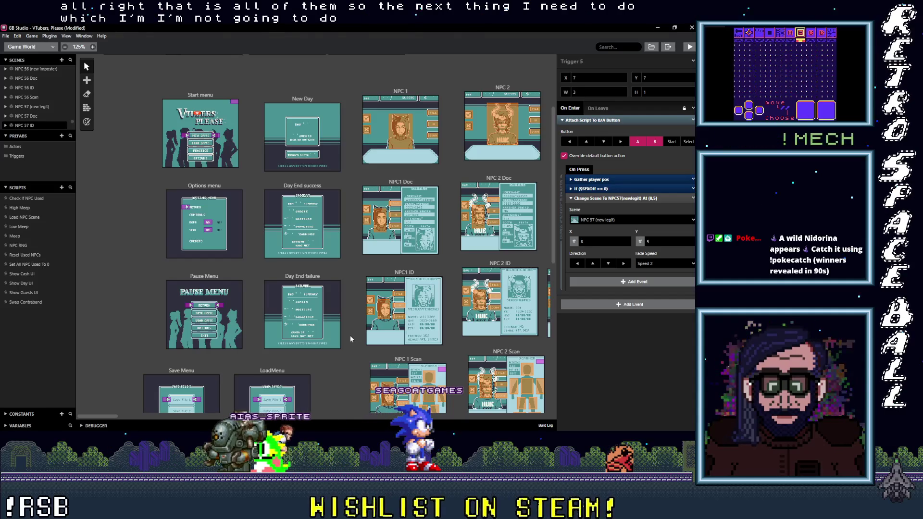
- Inspect Load NPC Scene's $NPCRNG == 26, guests-arriving and $CurGuest == 10 conditions
{"action": "left_click", "coordinate": [23, 216]}
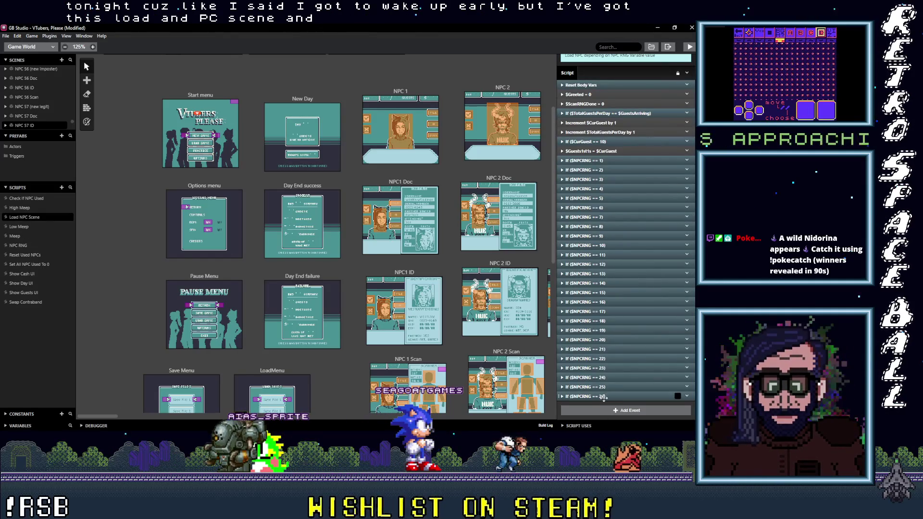
{"action": "scroll", "coordinate": [596, 397], "scroll_direction": "down", "scroll_amount": 3}
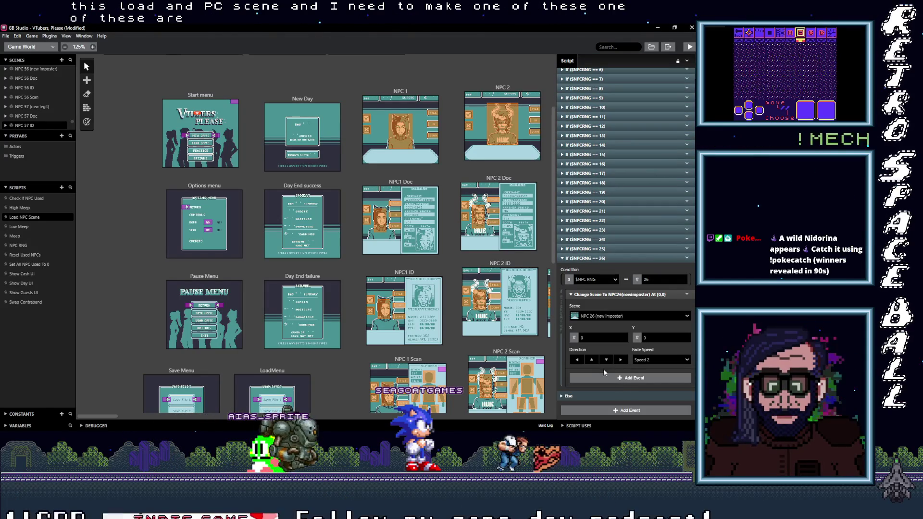
{"action": "left_click", "coordinate": [611, 261]}
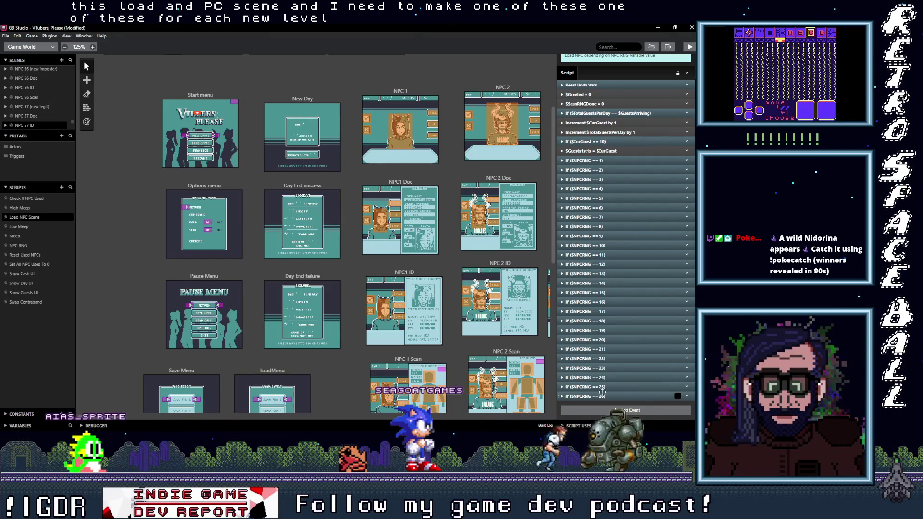
{"action": "scroll", "coordinate": [587, 97], "scroll_direction": "up", "scroll_amount": 1}
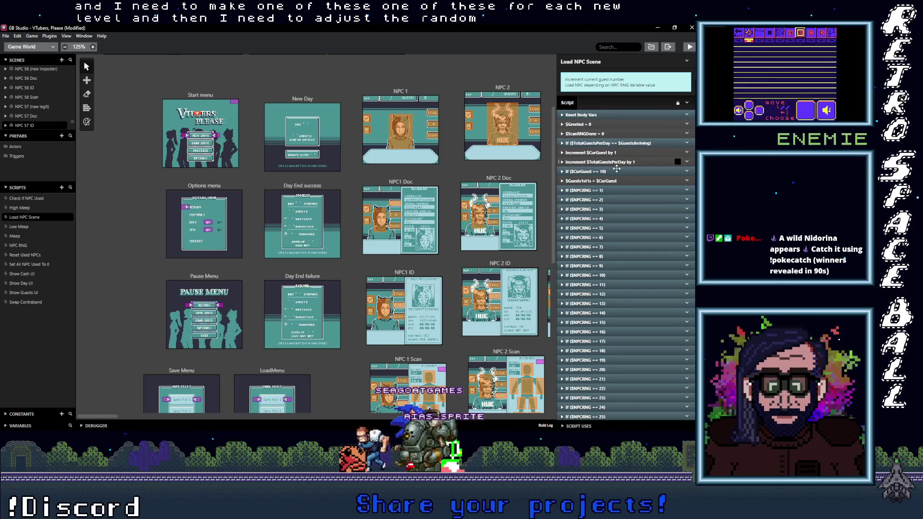
{"action": "left_click", "coordinate": [624, 143]}
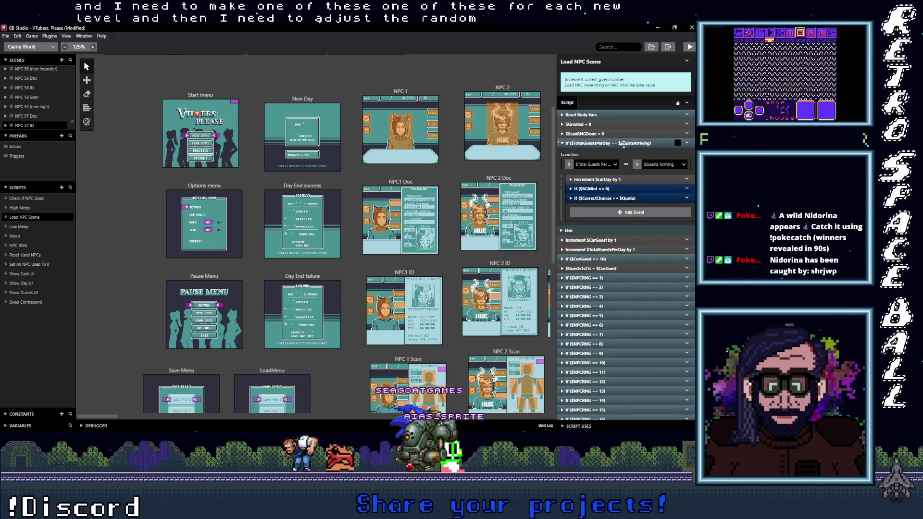
{"action": "left_click", "coordinate": [624, 143]}
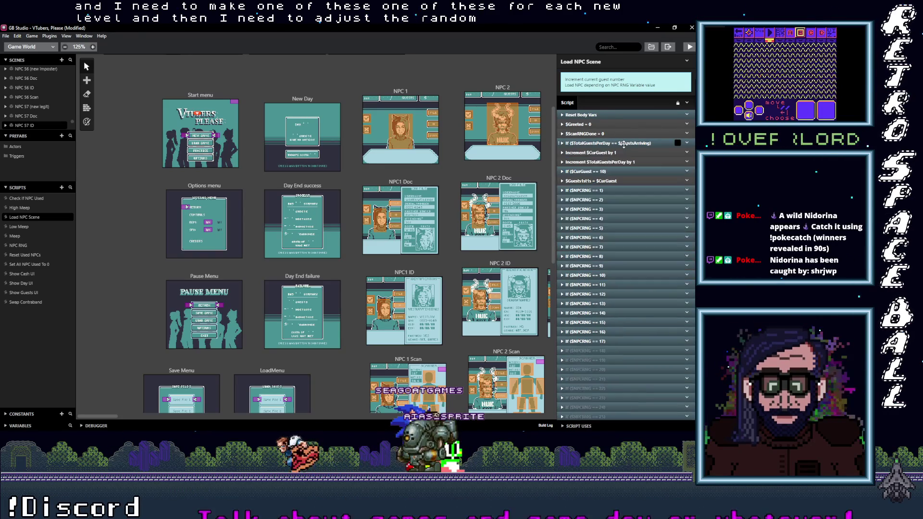
{"action": "left_click", "coordinate": [620, 172]}
{"action": "left_click", "coordinate": [620, 171]}
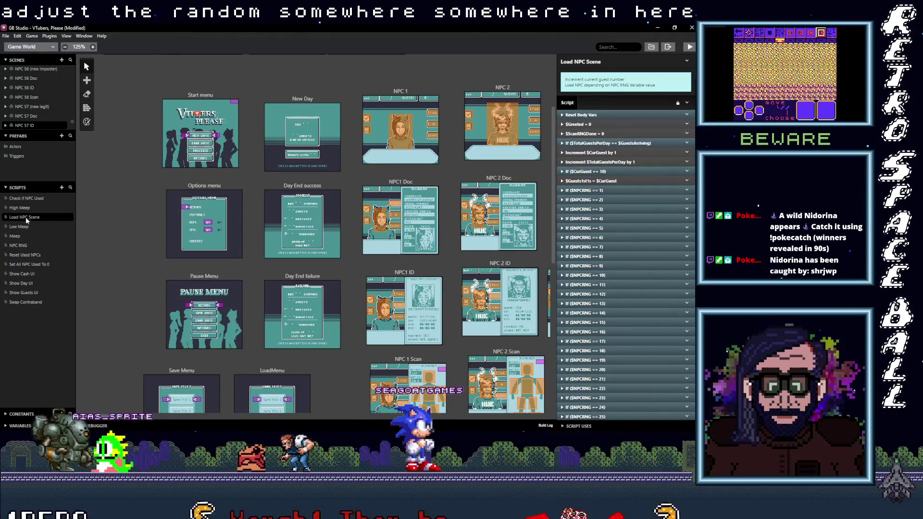
{"action": "left_click", "coordinate": [25, 243]}
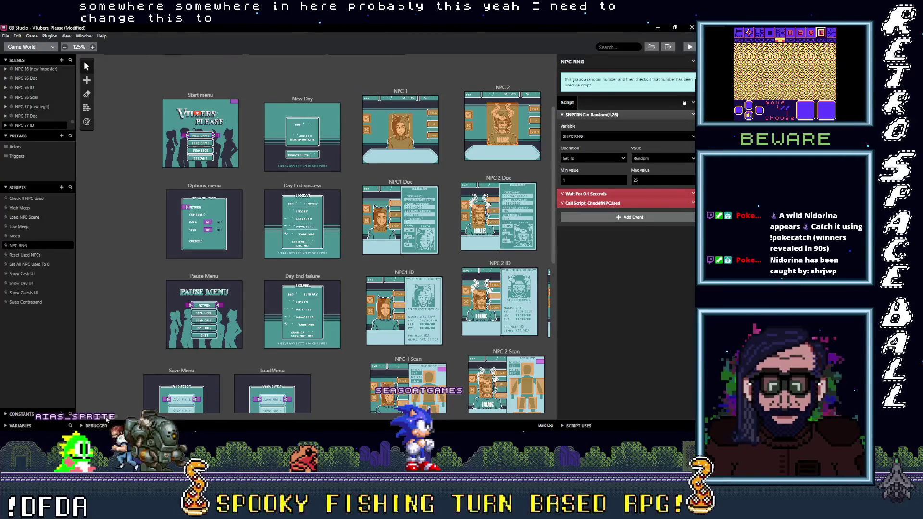
- Scroll the world view over to the NPC 50–55 scenes
{"action": "scroll", "coordinate": [315, 236], "scroll_direction": "right", "scroll_amount": 3}
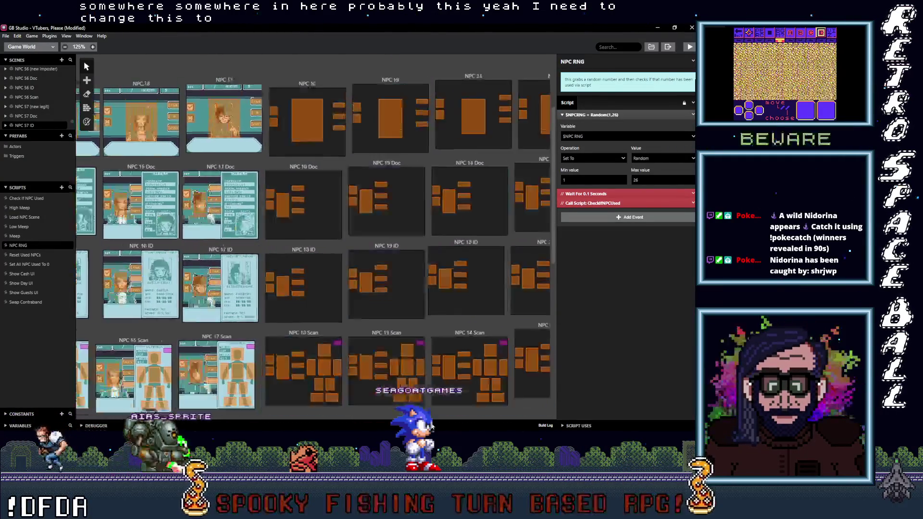
{"action": "mouse_move", "coordinate": [289, 417]}
{"action": "left_mouse_down"}
{"action": "mouse_move", "coordinate": [560, 417]}
{"action": "mouse_move", "coordinate": [337, 418]}
{"action": "mouse_move", "coordinate": [515, 428]}
{"action": "left_mouse_up"}
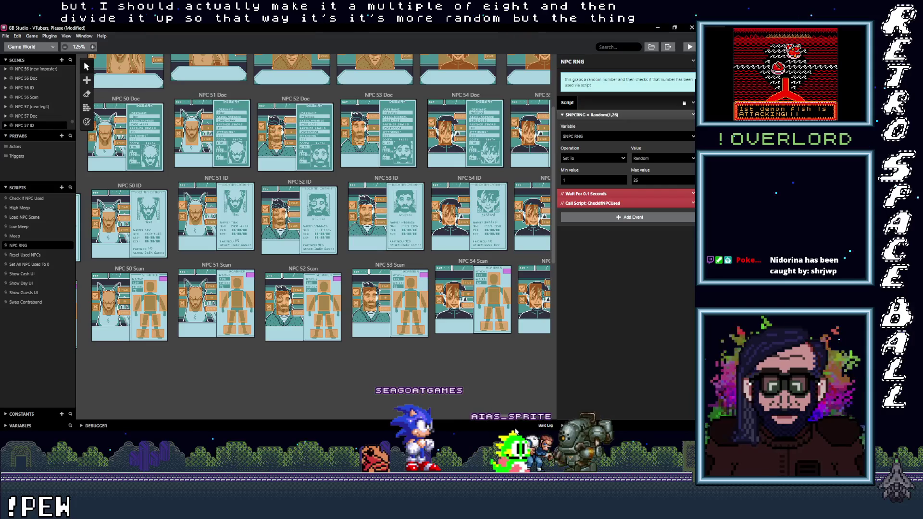
- Save the VTubers, Please project with File > Save
{"action": "left_click_drag", "start_coordinate": [515, 432], "coordinate": [533, 429]}
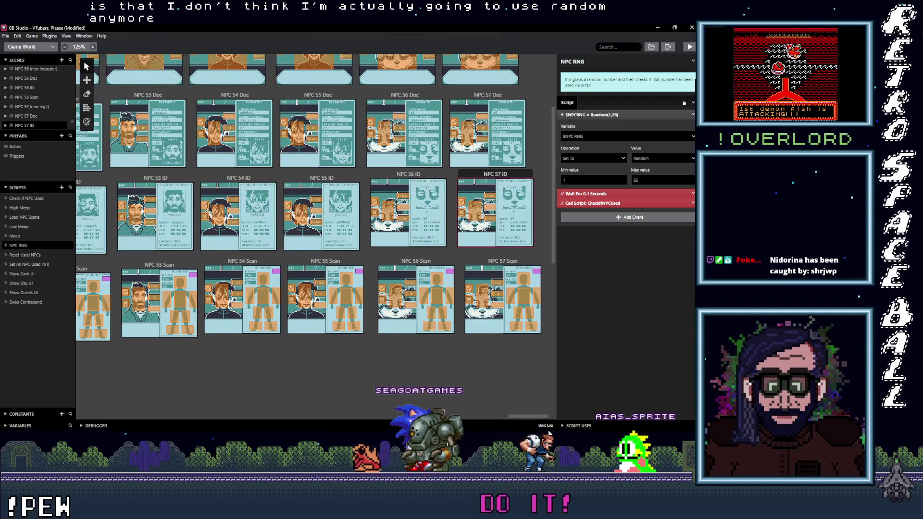
{"action": "left_click_drag", "start_coordinate": [549, 431], "coordinate": [503, 431]}
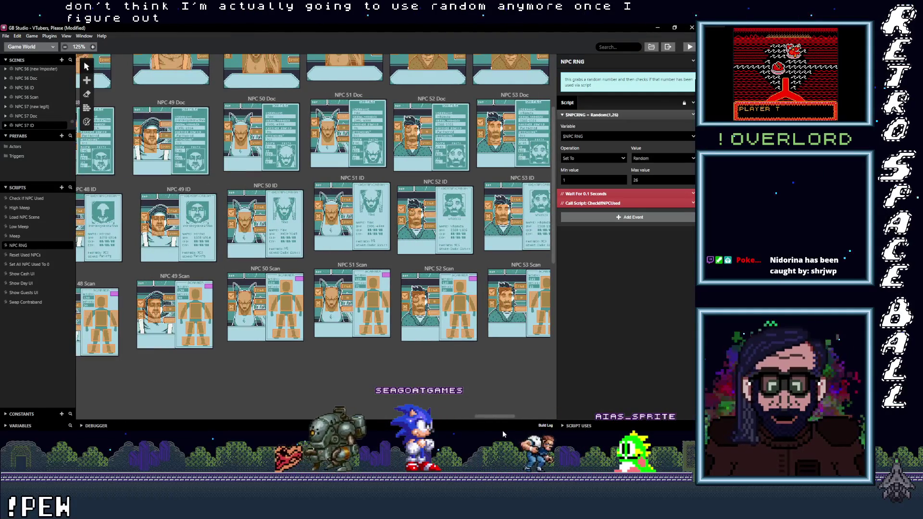
{"action": "scroll", "coordinate": [260, 362], "scroll_direction": "up", "scroll_amount": 3}
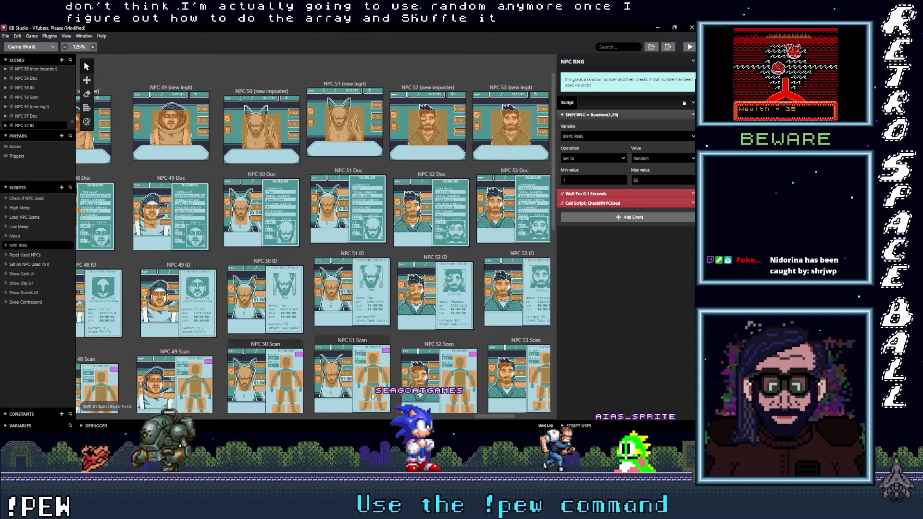
{"action": "mouse_move", "coordinate": [493, 414]}
{"action": "left_mouse_down"}
{"action": "mouse_move", "coordinate": [380, 428]}
{"action": "mouse_move", "coordinate": [96, 426]}
{"action": "left_mouse_up"}
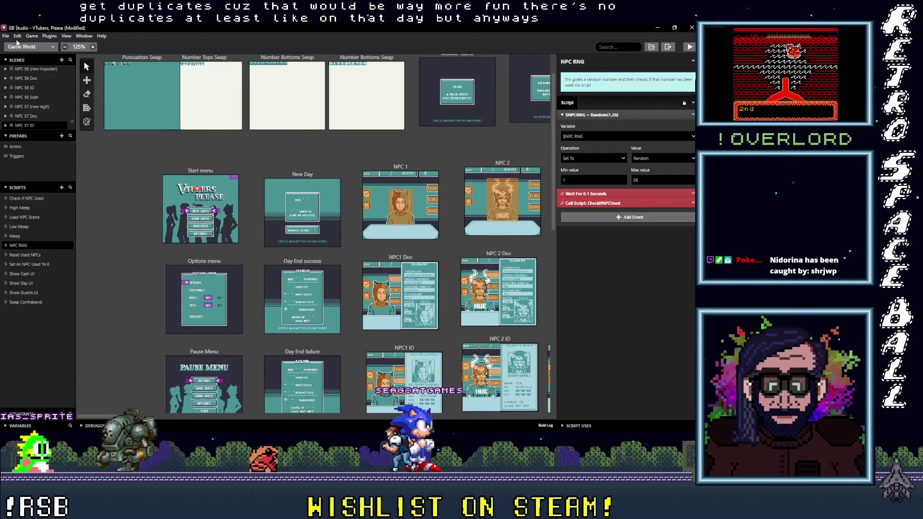
{"action": "left_click", "coordinate": [6, 36]}
{"action": "left_click", "coordinate": [19, 80]}
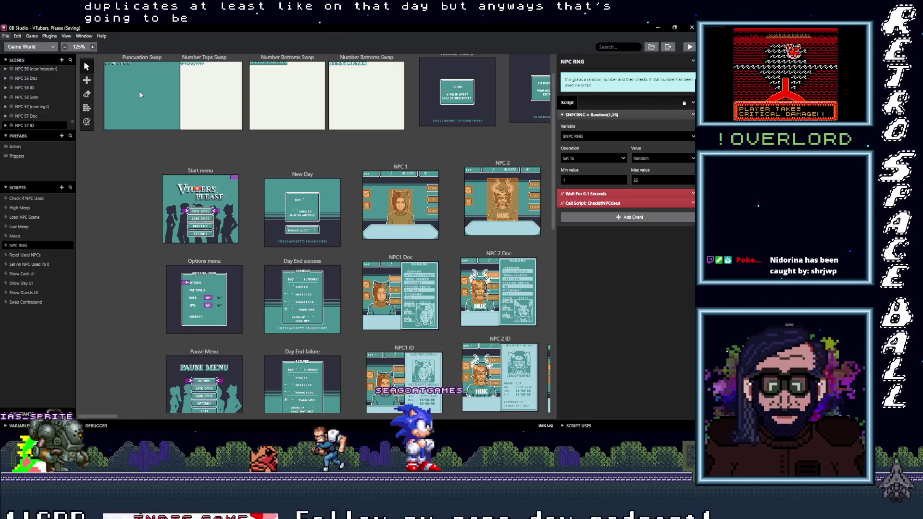